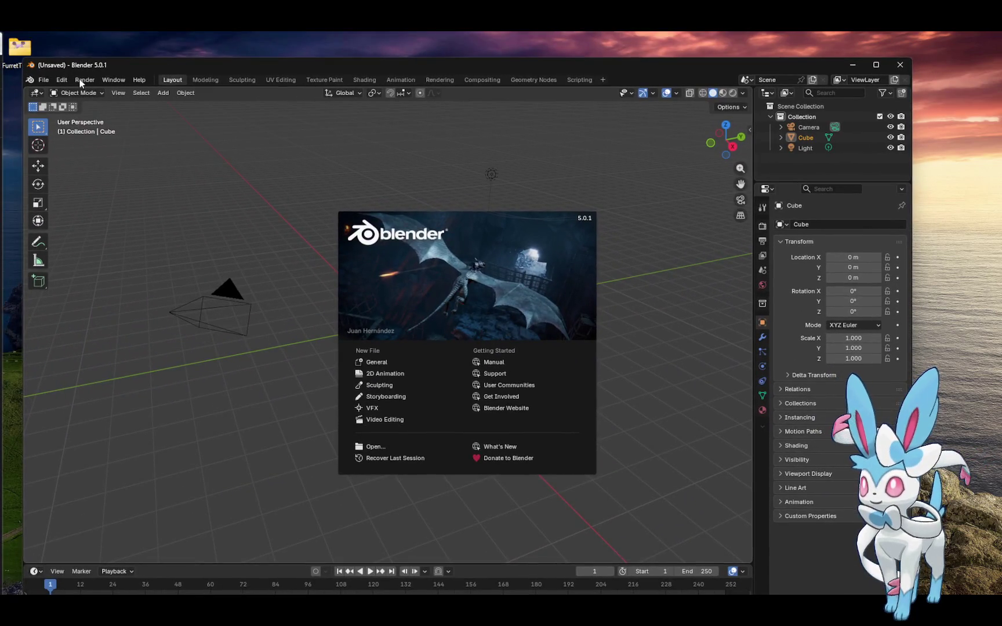
Close the Blender welcome splash screen over the default cube scene.
left_click(62, 78)
Open Blender's Preferences from the Edit menu and bring Blender to the front.
left_click(62, 78)
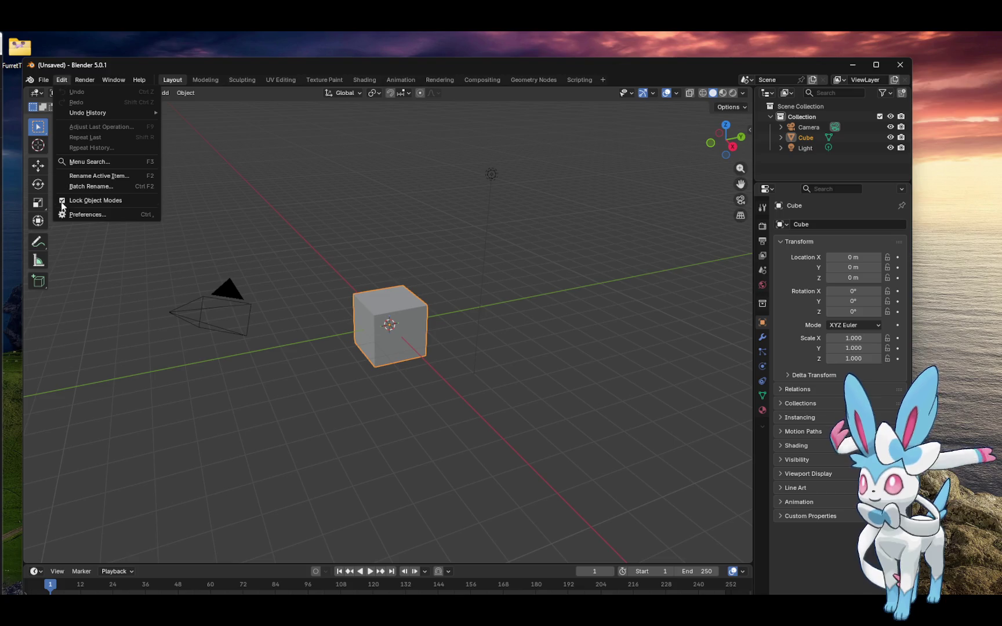
left_click(71, 214)
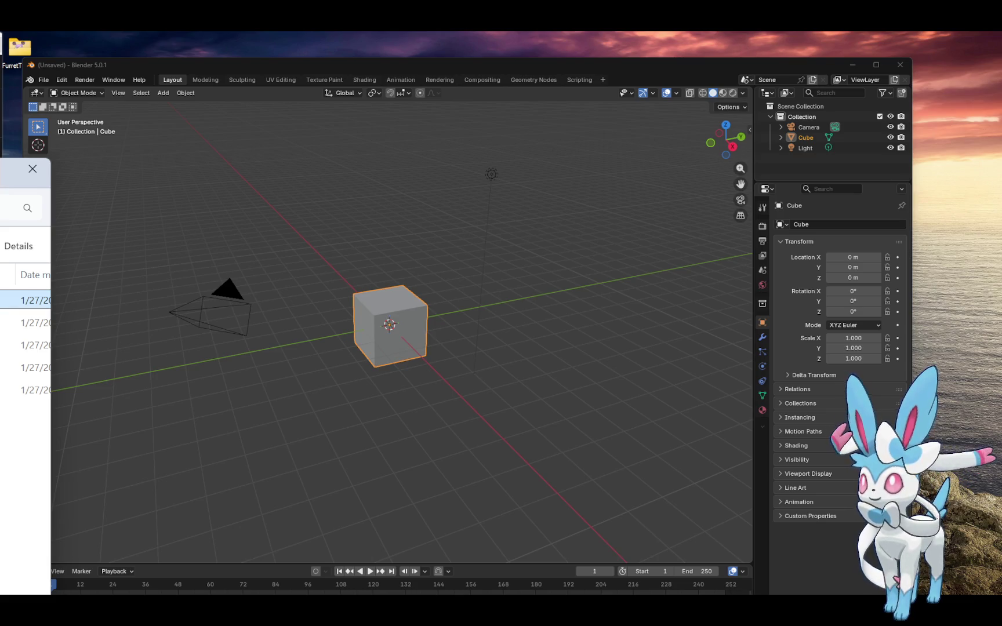
key("alt+Tab")
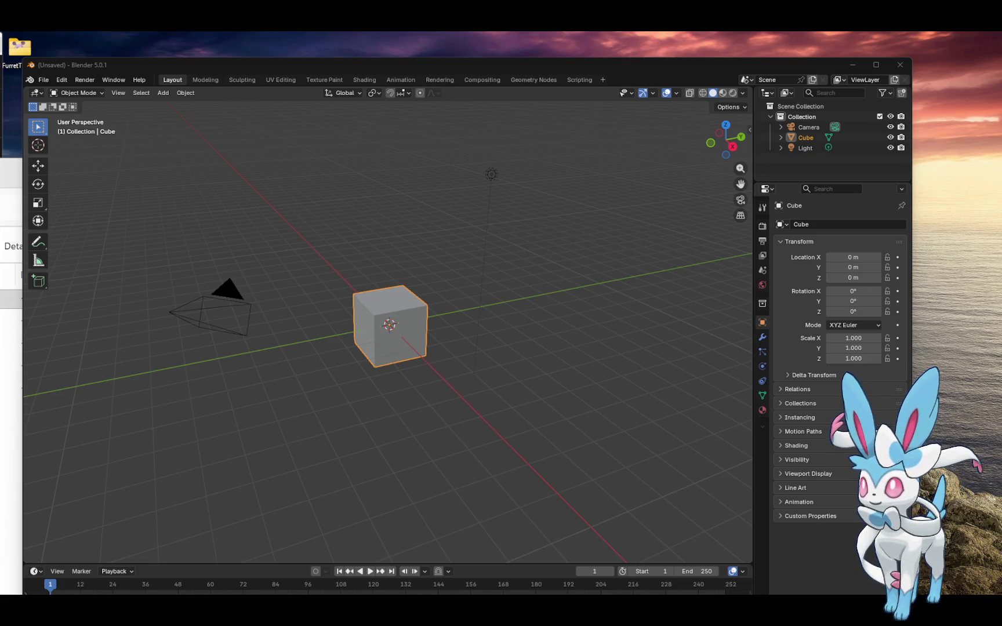
In File Explorer, select several dated files in the Details list, then a single file.
key("alt+Tab")
left_click(35, 345, "shift")
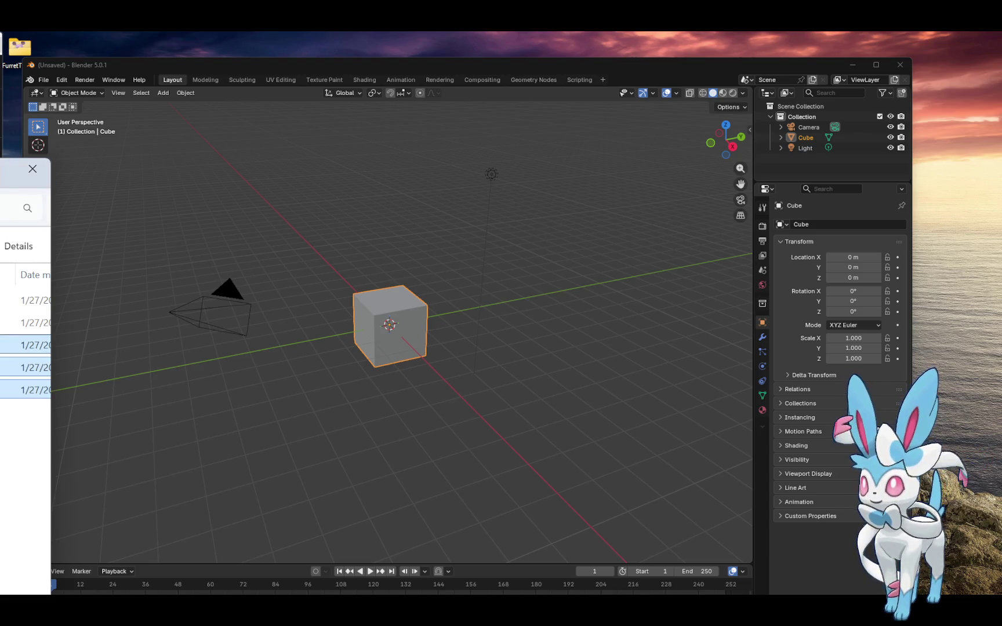
left_click(29, 299)
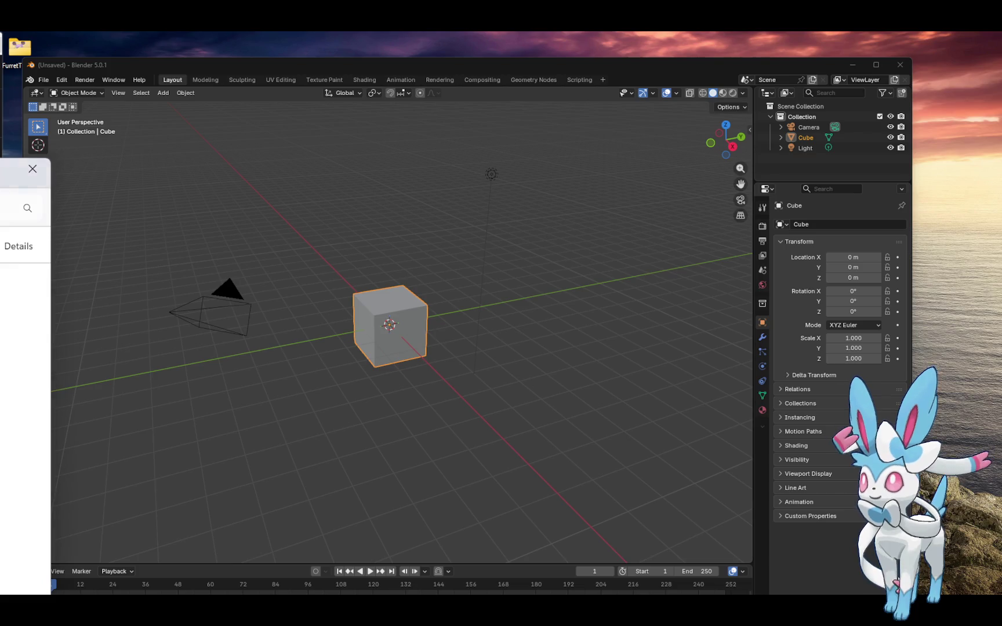
left_click(18, 208)
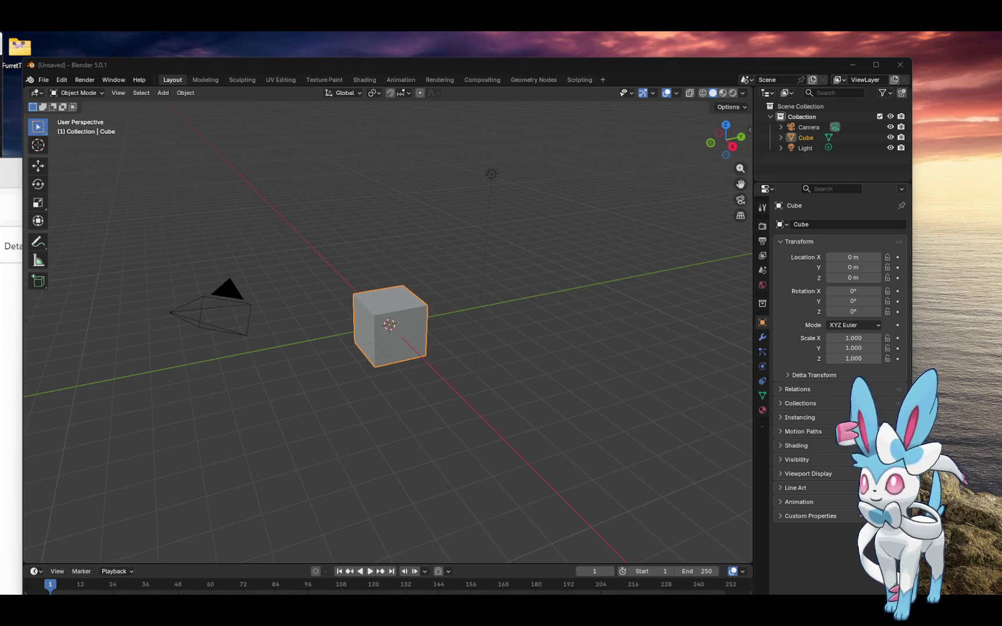
key("alt+Tab")
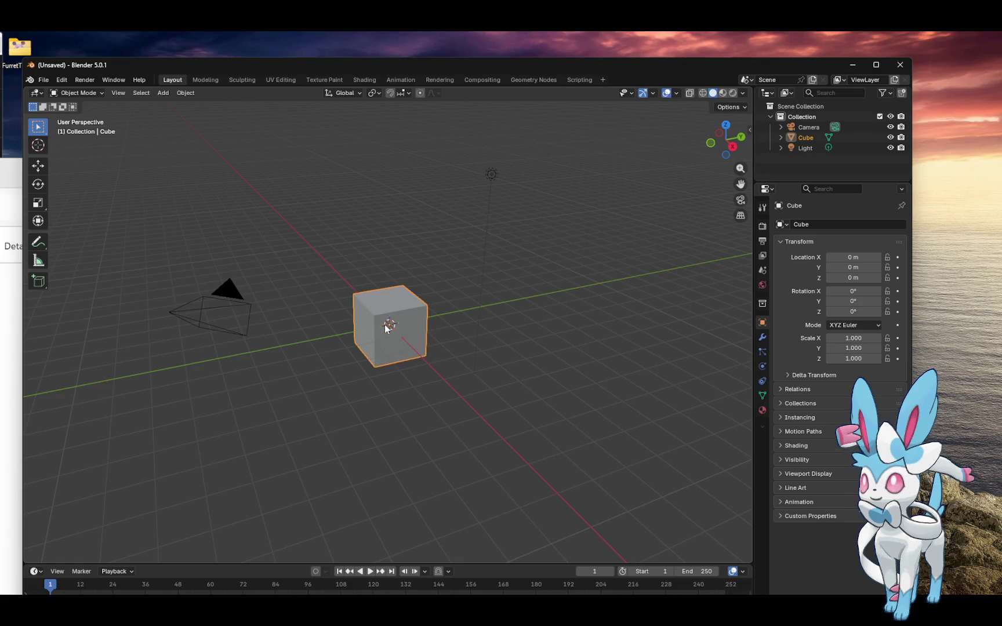
Delete the default cube and import the kid model as a Wavefront OBJ.
key("Delete")
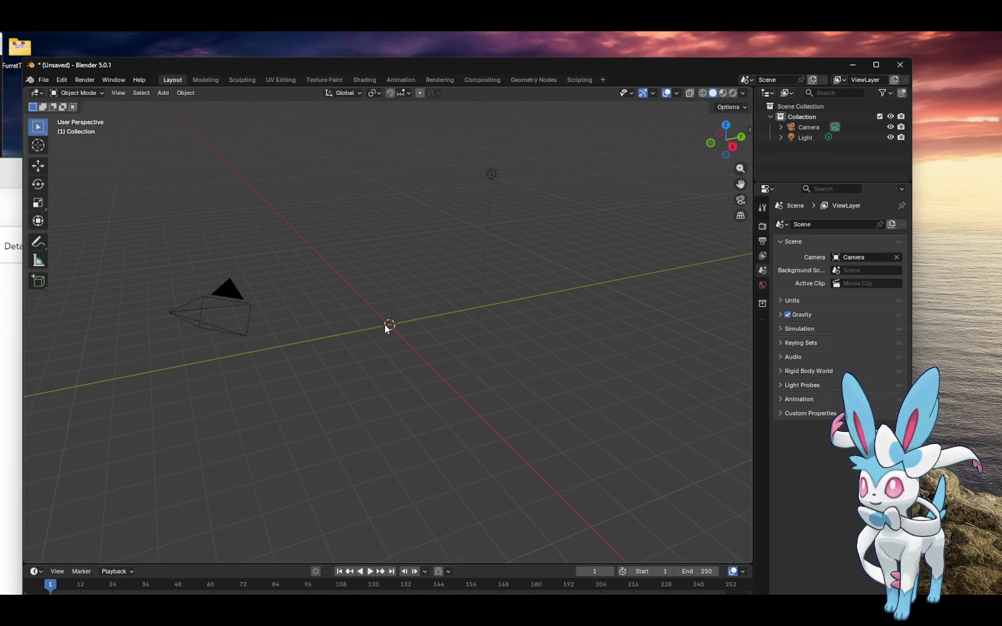
left_click(44, 80)
mouse_move(101, 227)
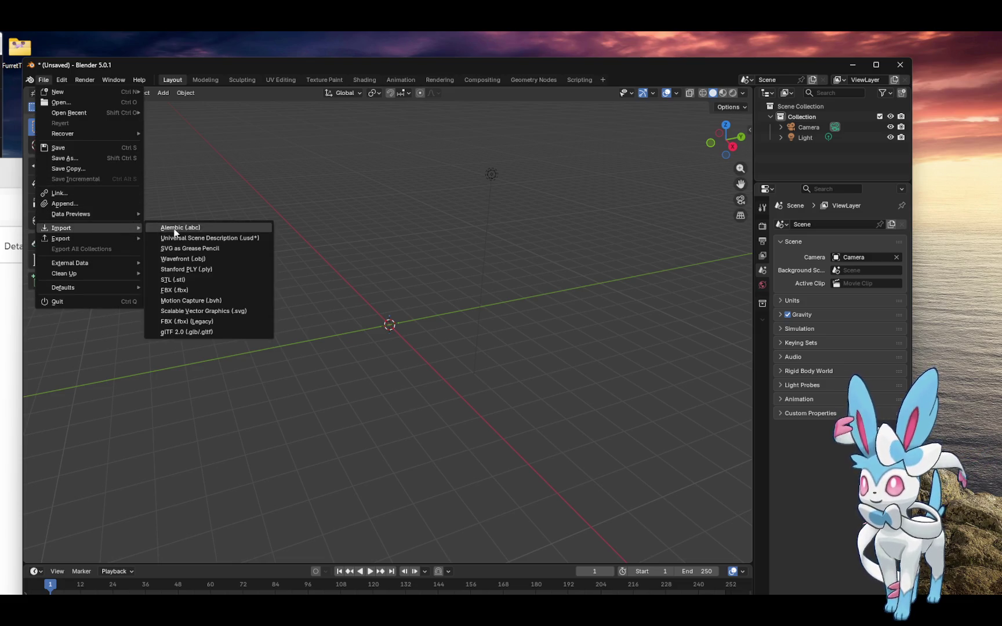
key("Escape")
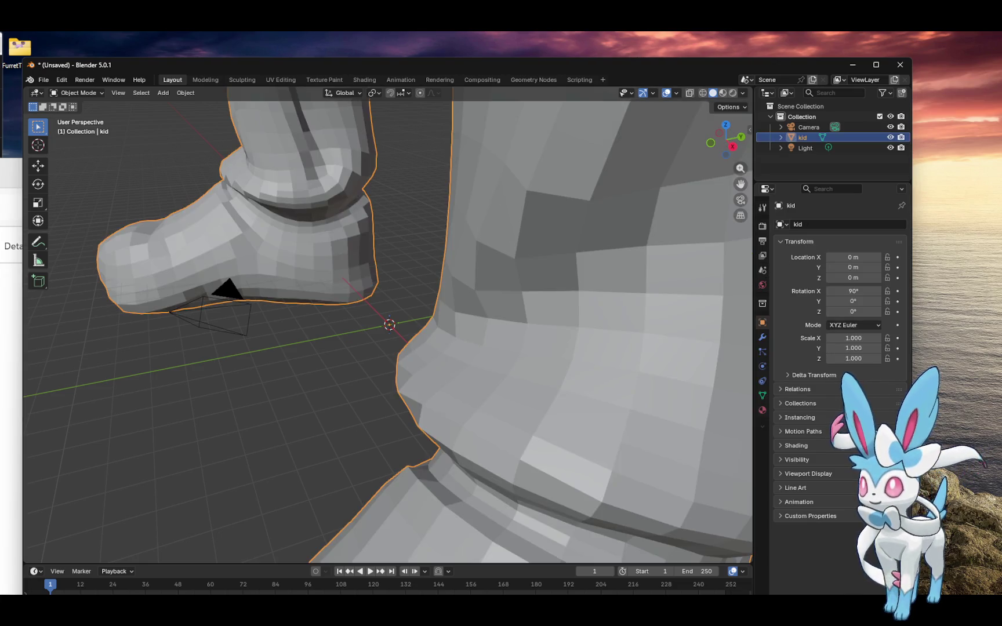
left_click(185, 93)
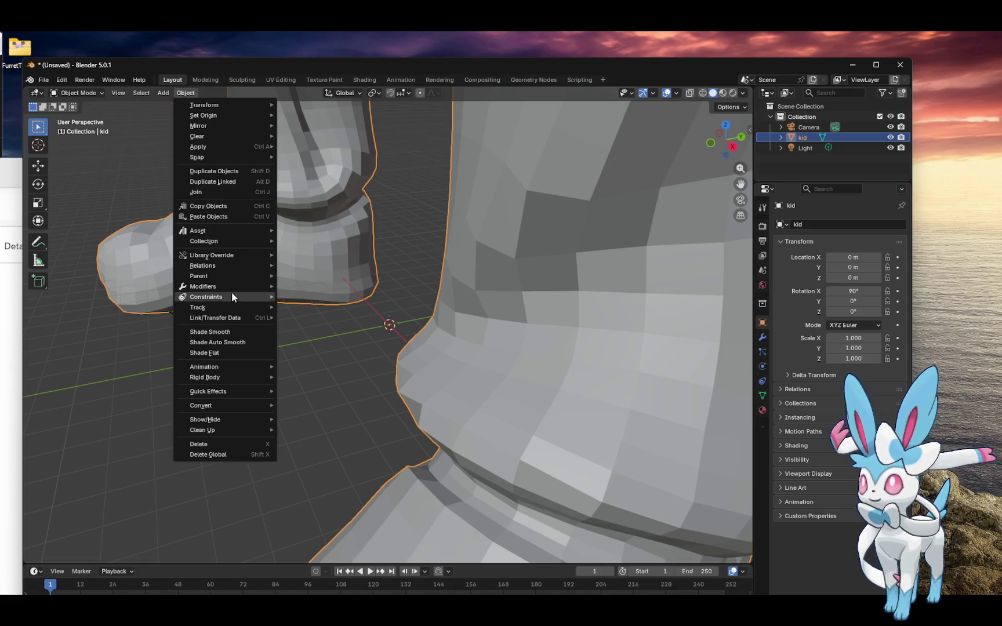
Smooth-shade the kid model, tilt it slightly and nudge it off the origin.
left_click(237, 333)
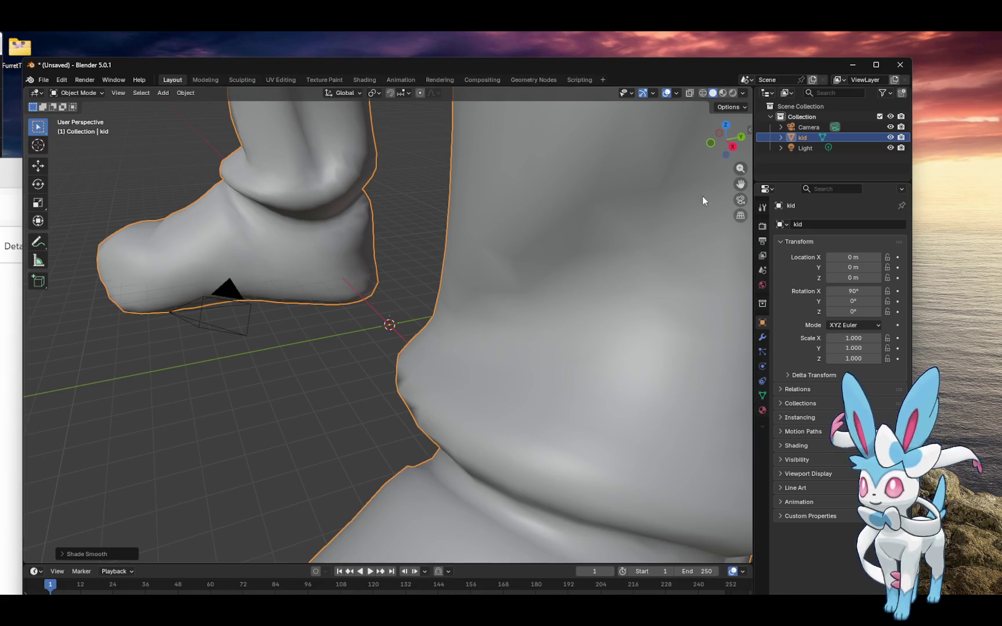
left_click_drag(740, 168, 740, 156)
scroll(653, 463, "down", 8)
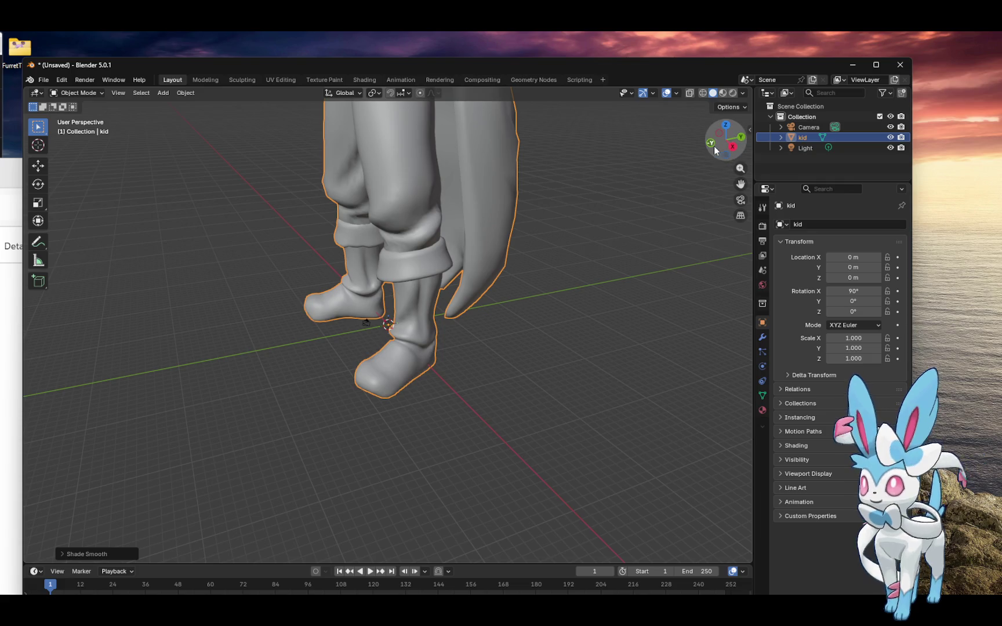
mouse_move(719, 151)
left_mouse_down()
mouse_move(704, 151)
mouse_move(725, 139)
left_mouse_up()
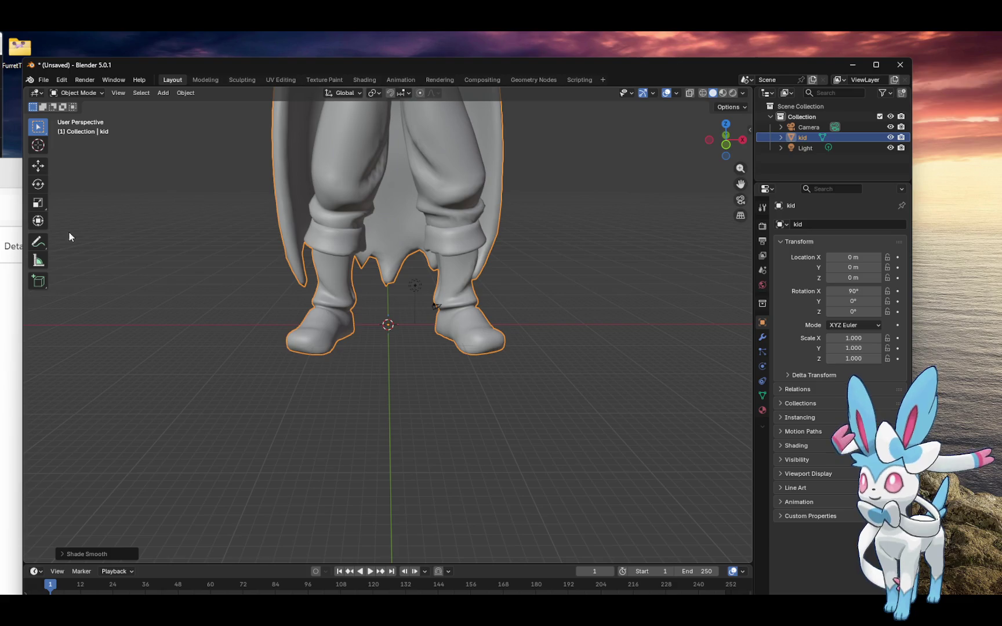
left_click(37, 220)
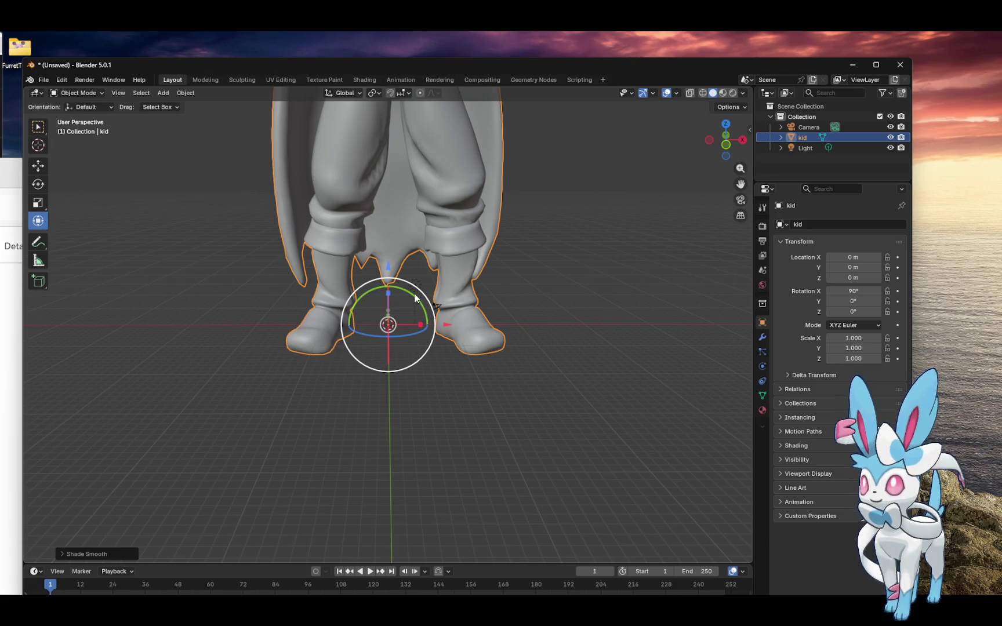
mouse_move(420, 295)
left_mouse_down()
mouse_move(408, 302)
mouse_move(421, 296)
left_mouse_up()
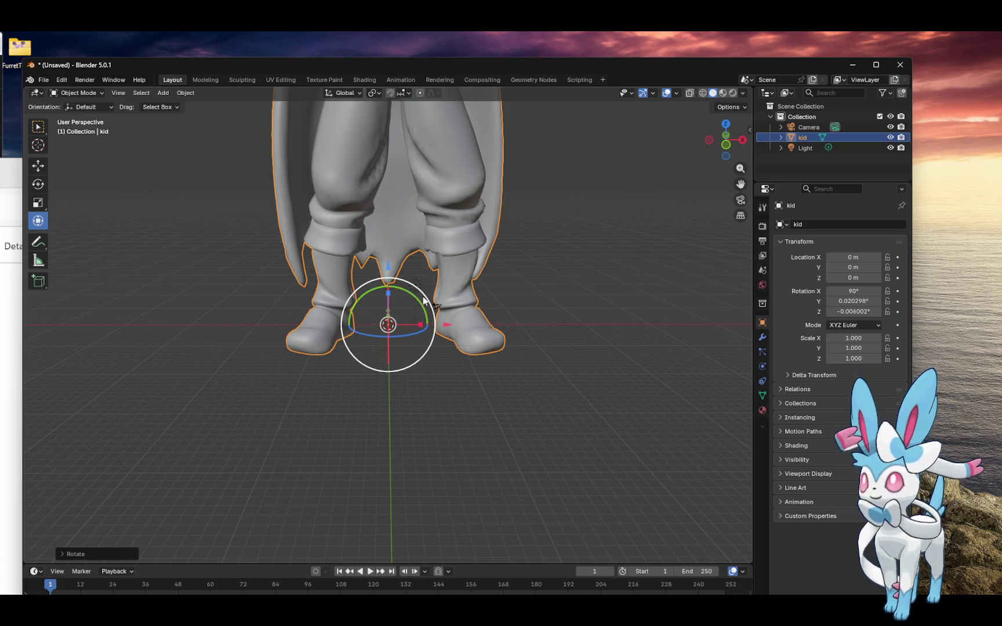
left_click_drag(423, 303, 411, 301)
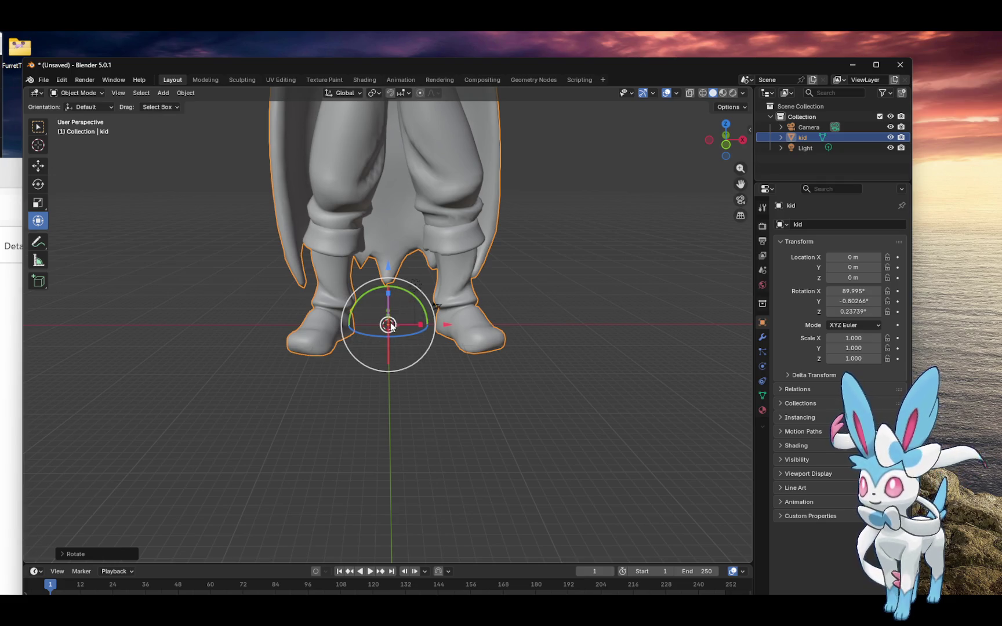
left_click_drag(390, 326, 387, 327)
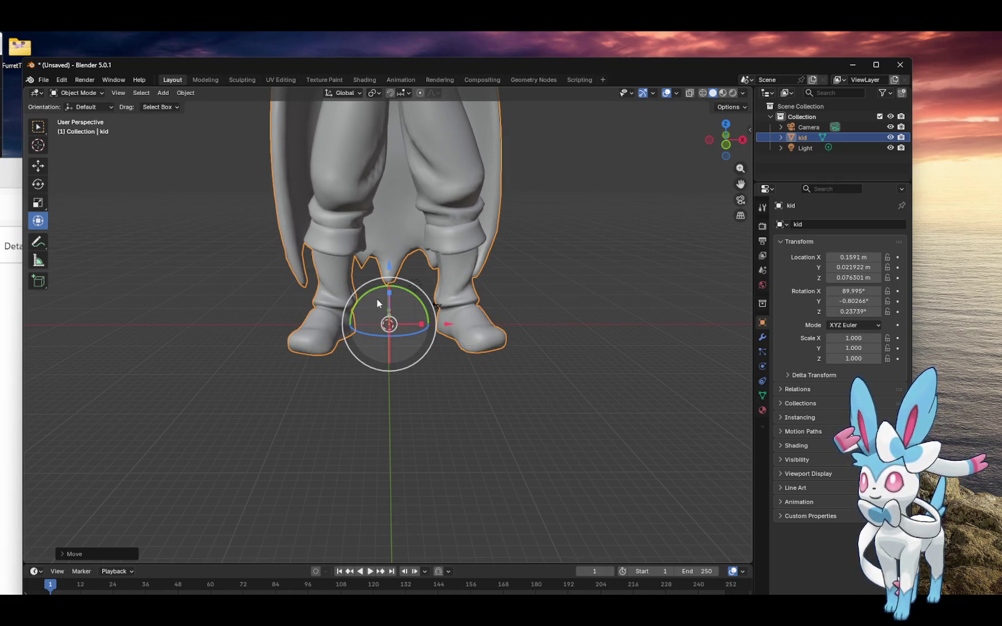
Scale the kid model down to about 0.088 on every axis.
left_click(39, 204)
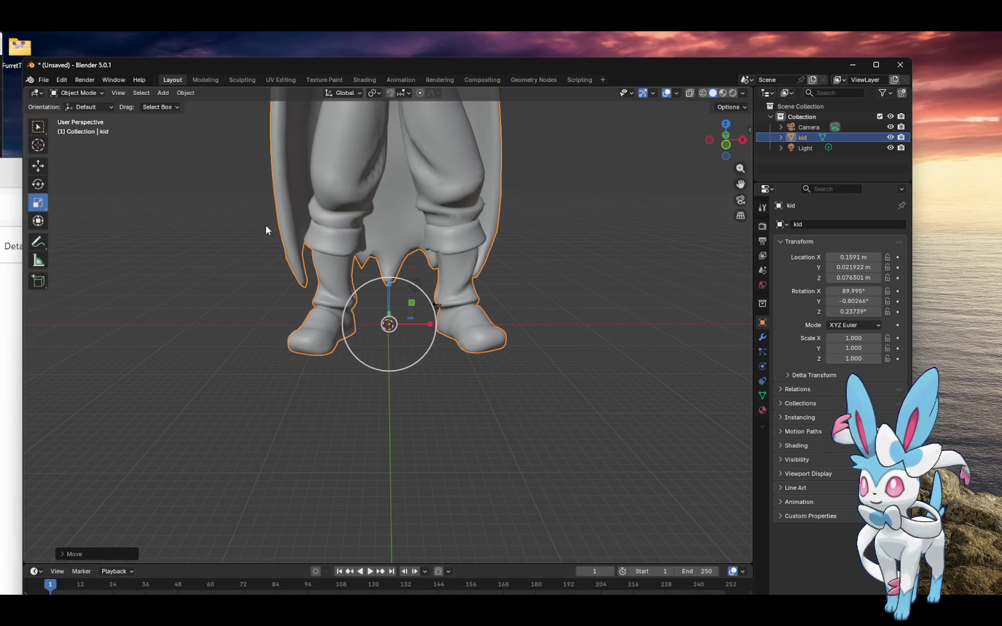
mouse_move(427, 293)
left_mouse_down()
mouse_move(383, 329)
mouse_move(397, 322)
left_mouse_up()
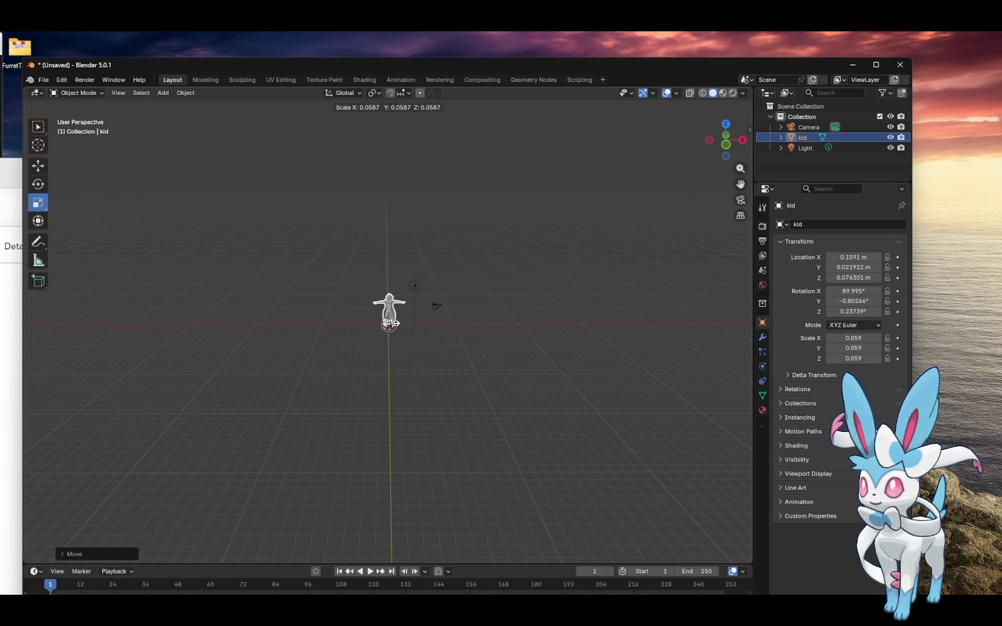
left_click_drag(397, 322, 398, 321)
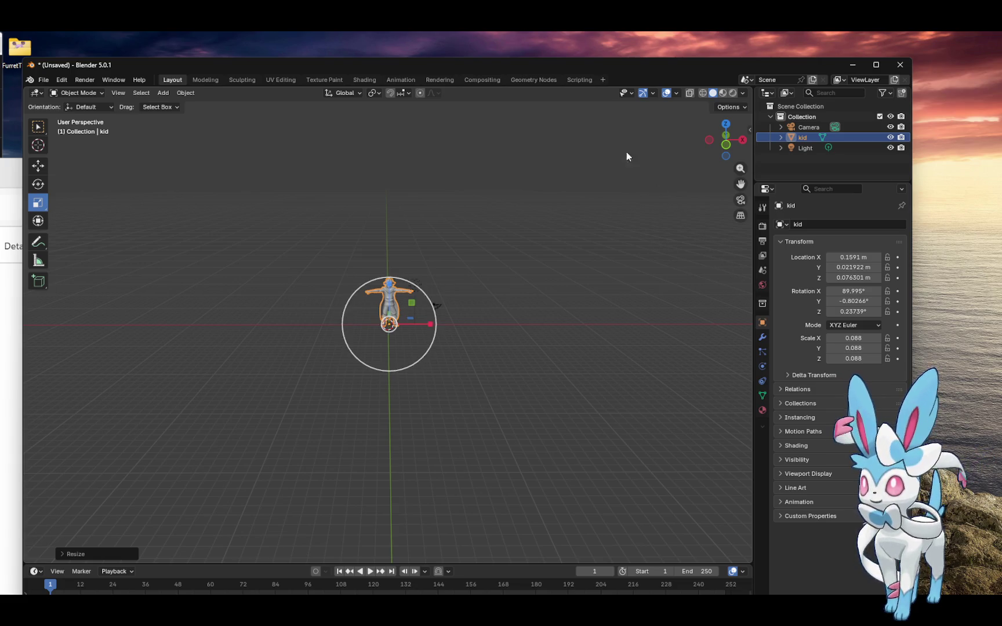
left_click(187, 93)
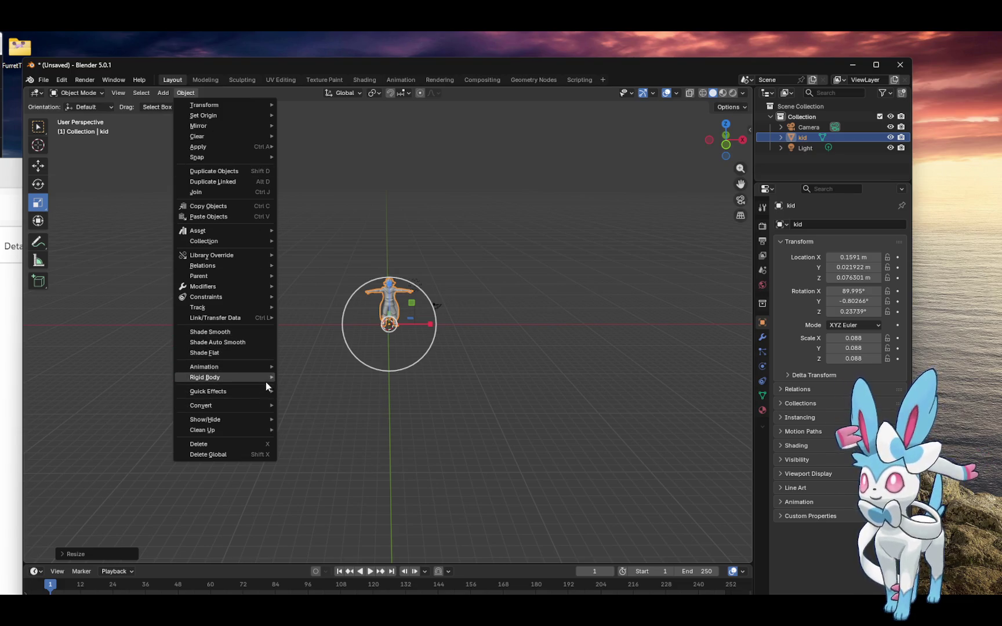
Apply All Transforms to the kid, resetting location and rotation to 0 and scale to 1.000.
mouse_move(274, 394)
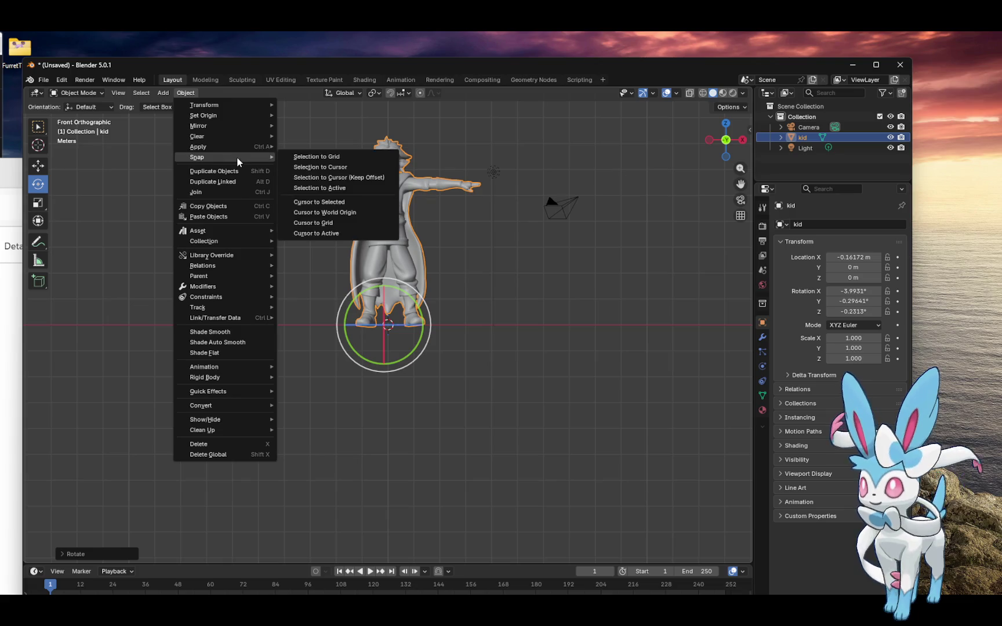
mouse_move(236, 149)
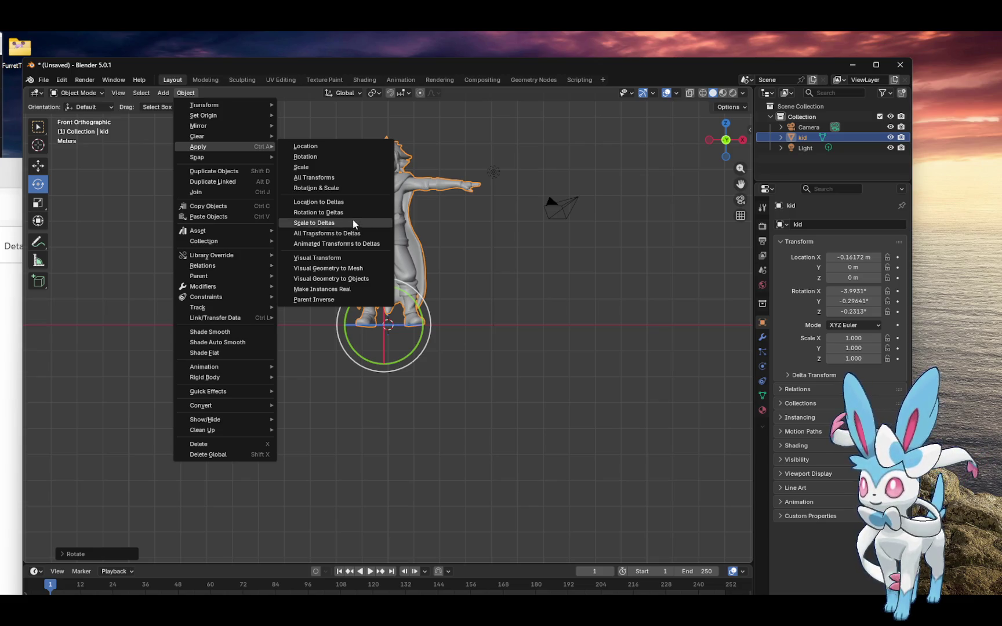
left_click(346, 180)
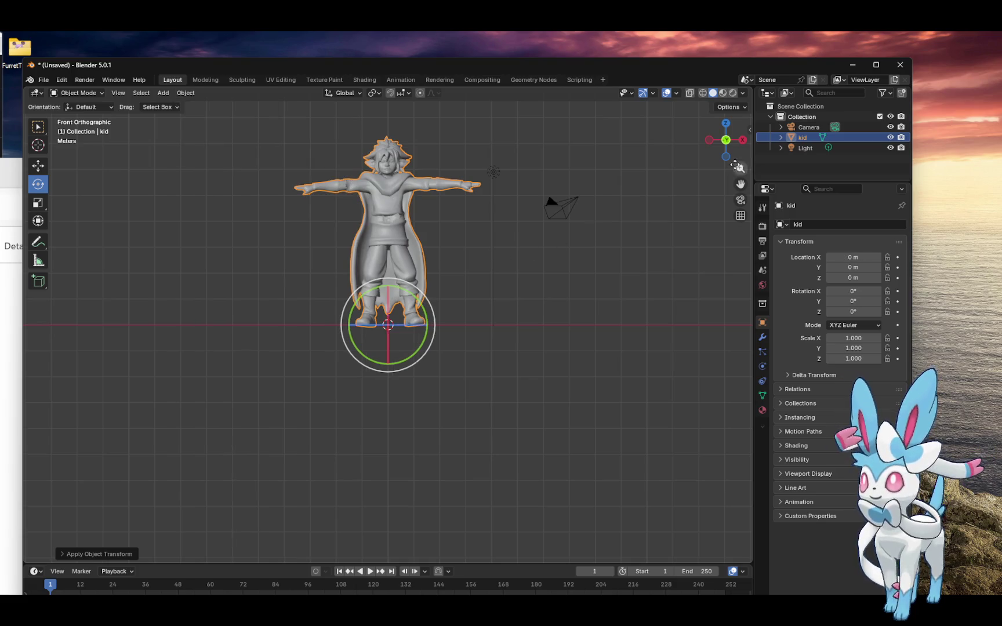
left_click(750, 130)
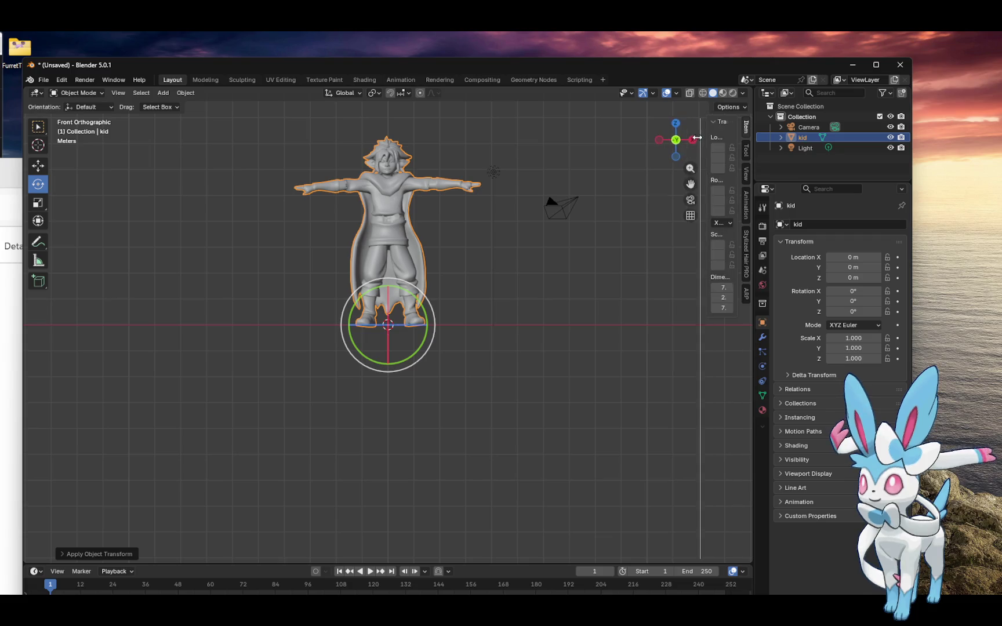
In the widened Auto-Rig Pro Smart panel, start a Full Body marker setup for the kid.
left_click(746, 291)
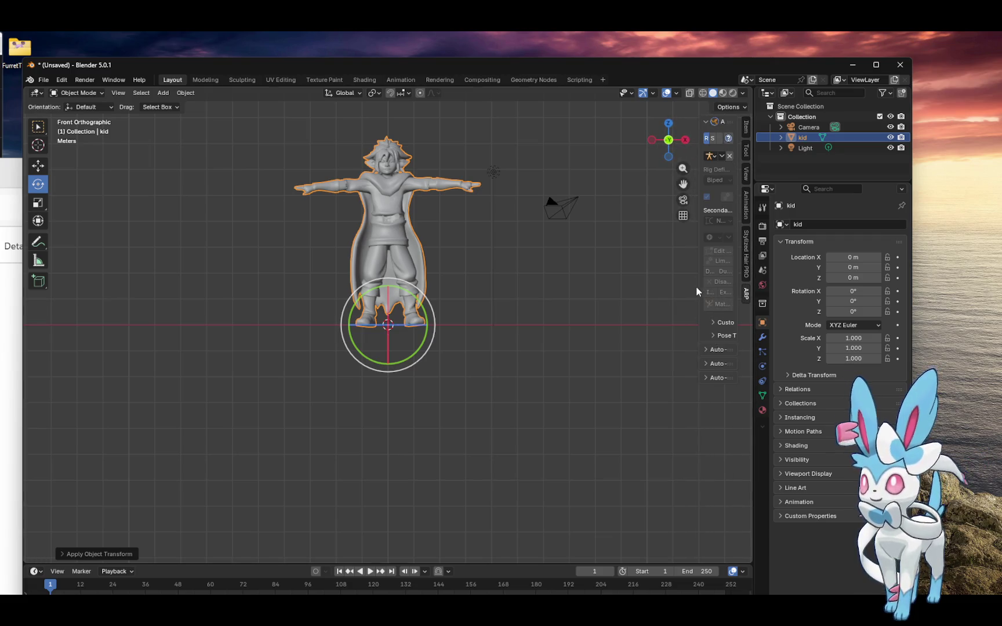
left_click_drag(698, 288, 604, 303)
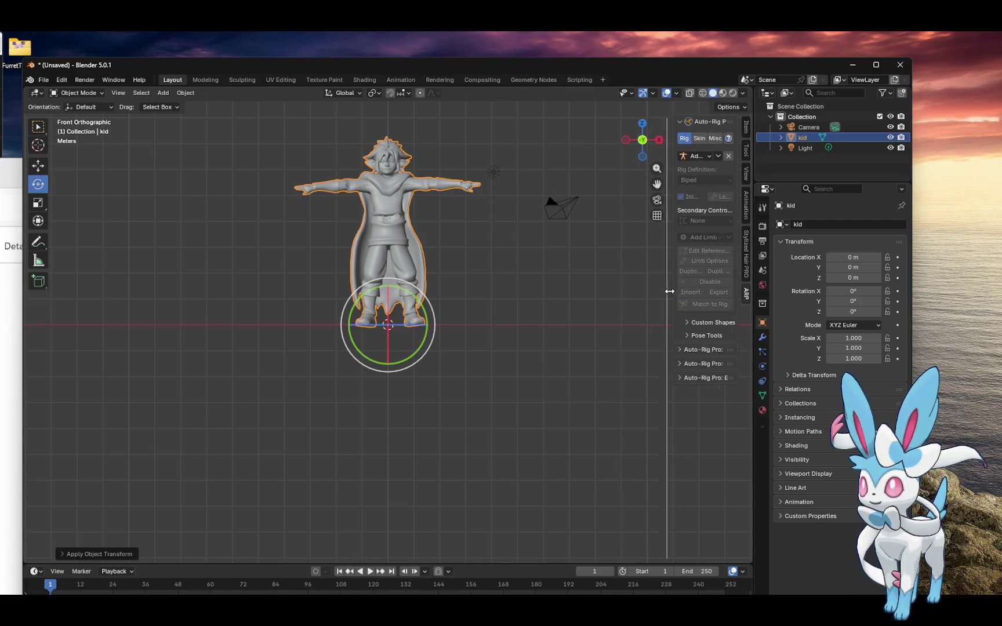
left_click(646, 349)
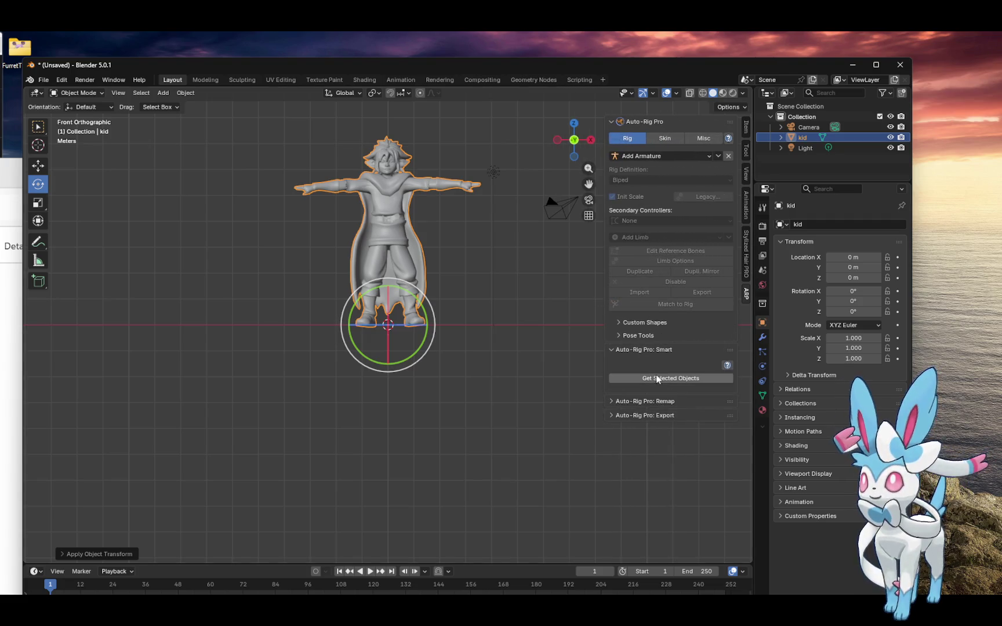
left_click(656, 375)
left_click(632, 396)
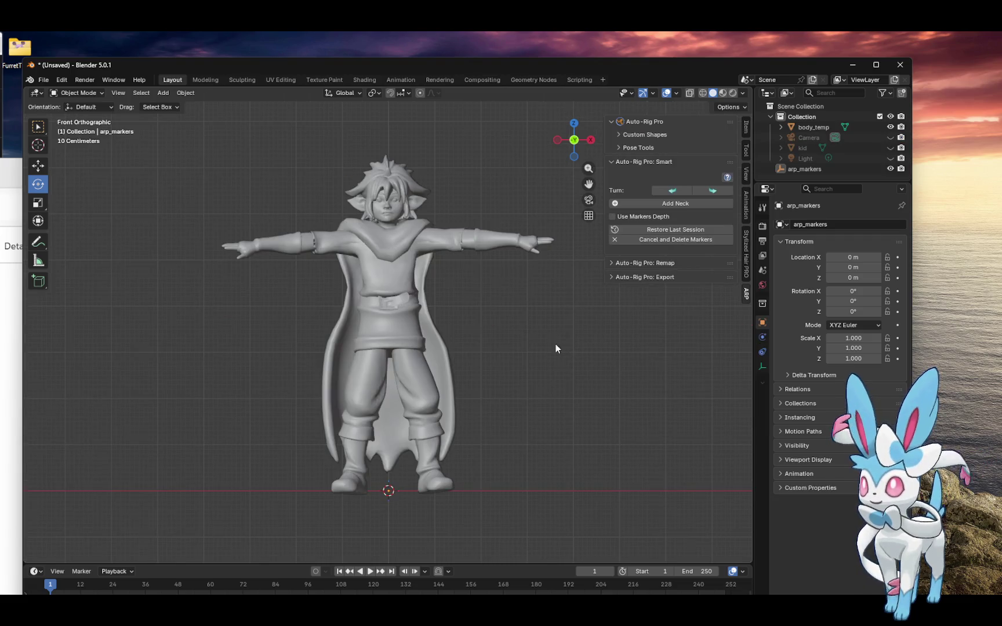
Place neck, chin, shoulder, wrist, hand-tip and spine-root markers on the kid.
left_click(672, 204)
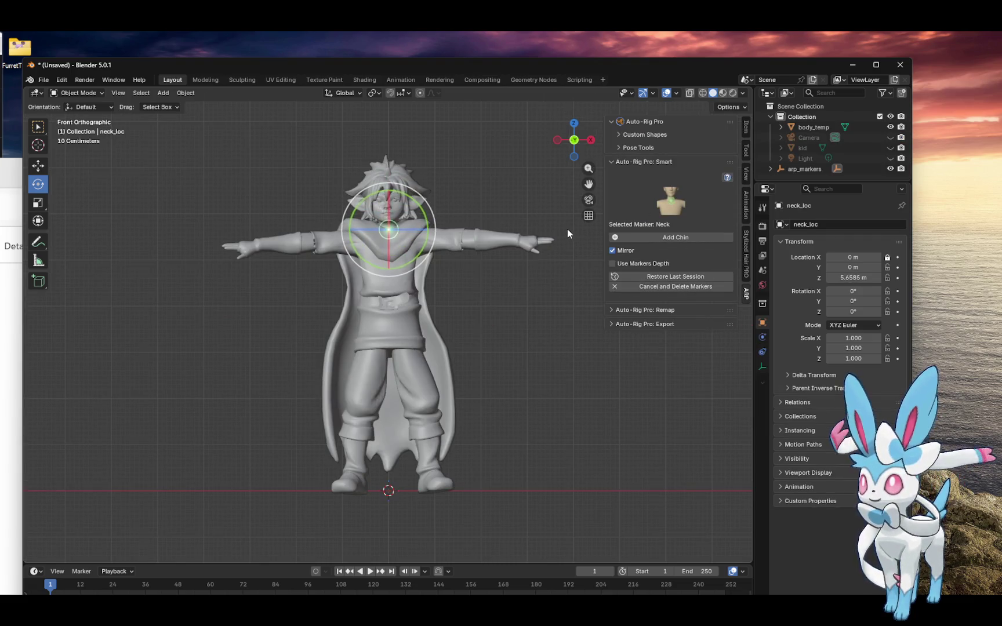
left_click(667, 237)
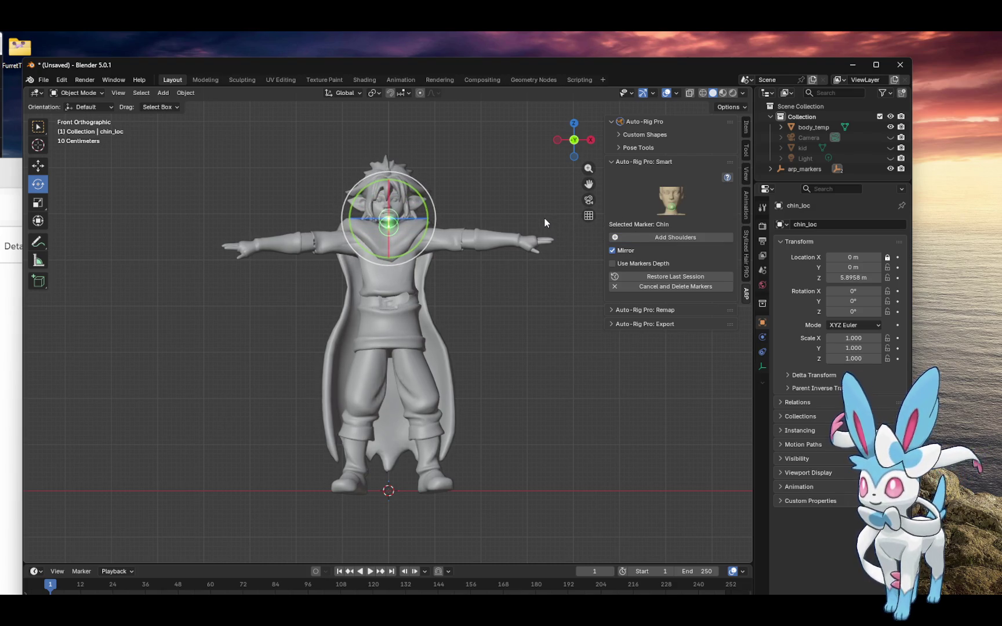
left_click(666, 237)
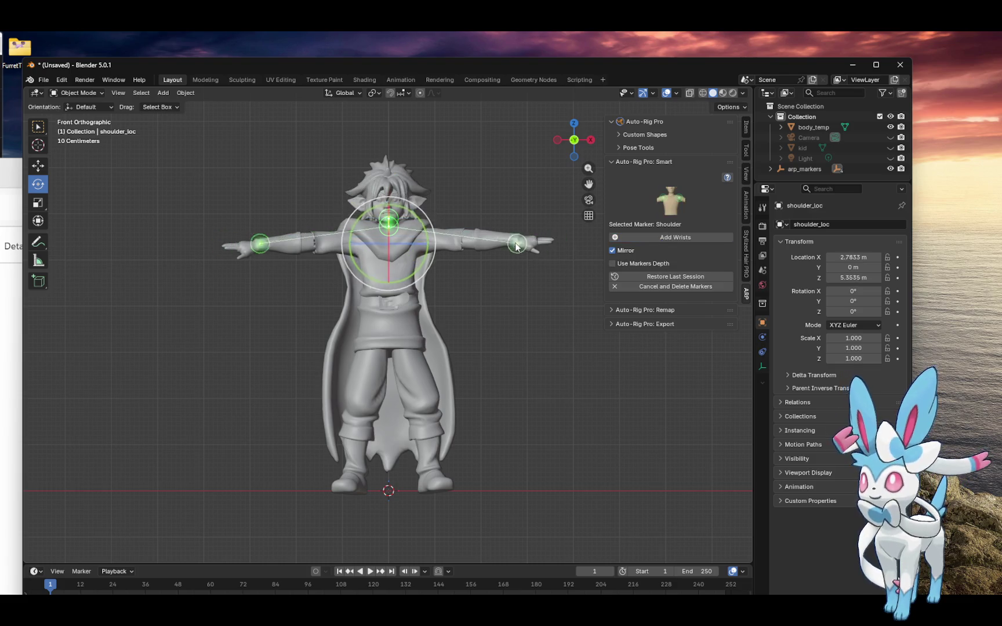
left_click_drag(516, 246, 418, 242)
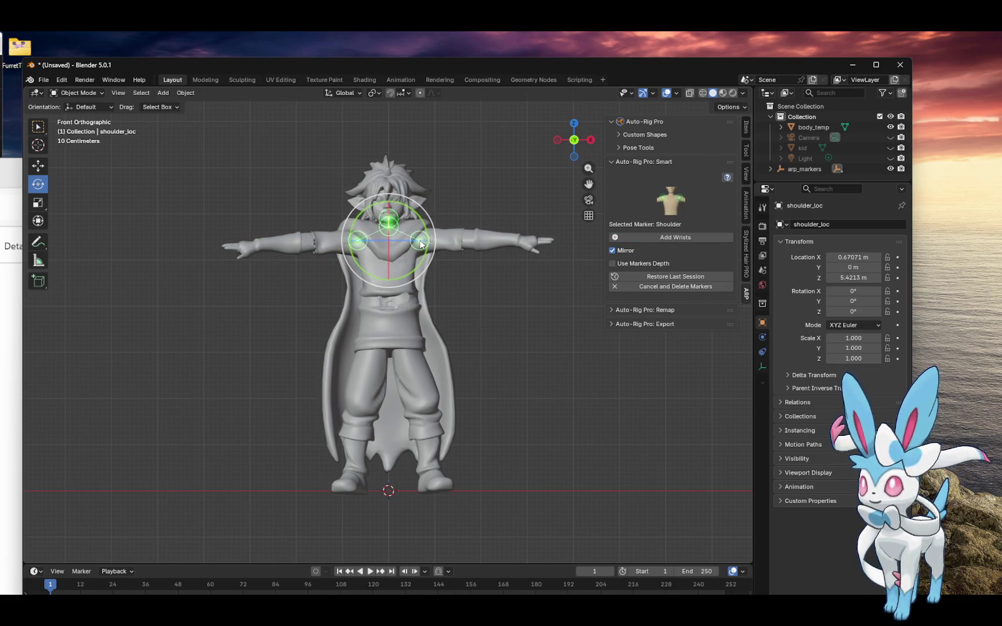
left_click(653, 237)
left_click_drag(552, 240, 520, 245)
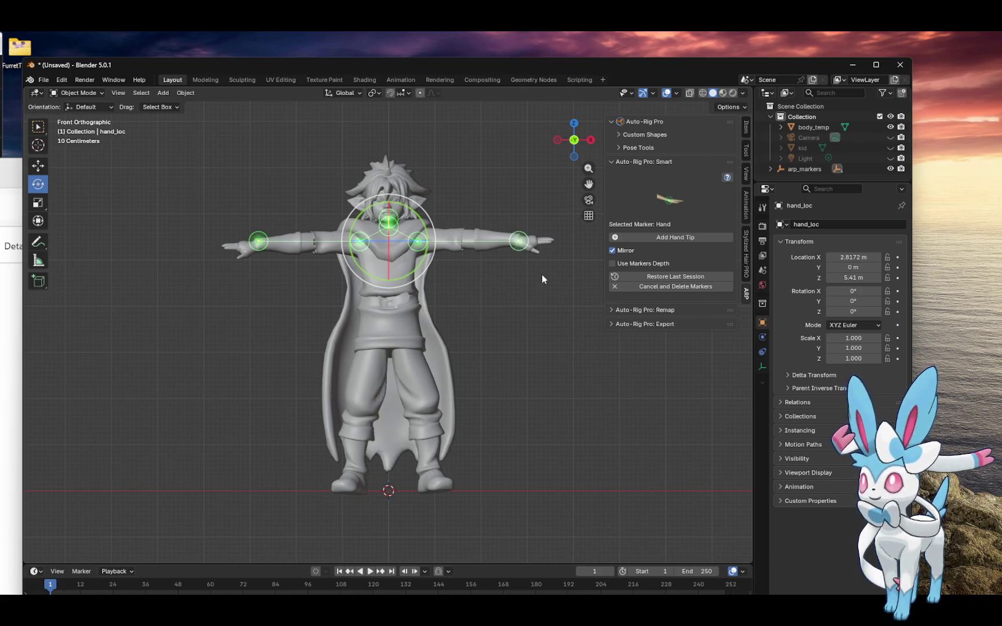
left_click(672, 236)
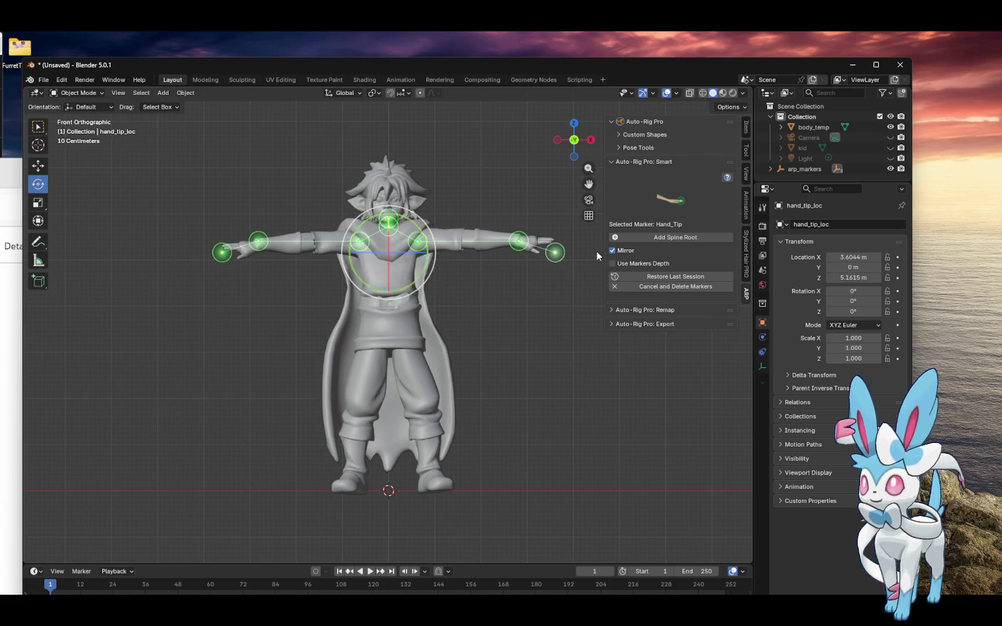
left_click_drag(555, 241, 552, 247)
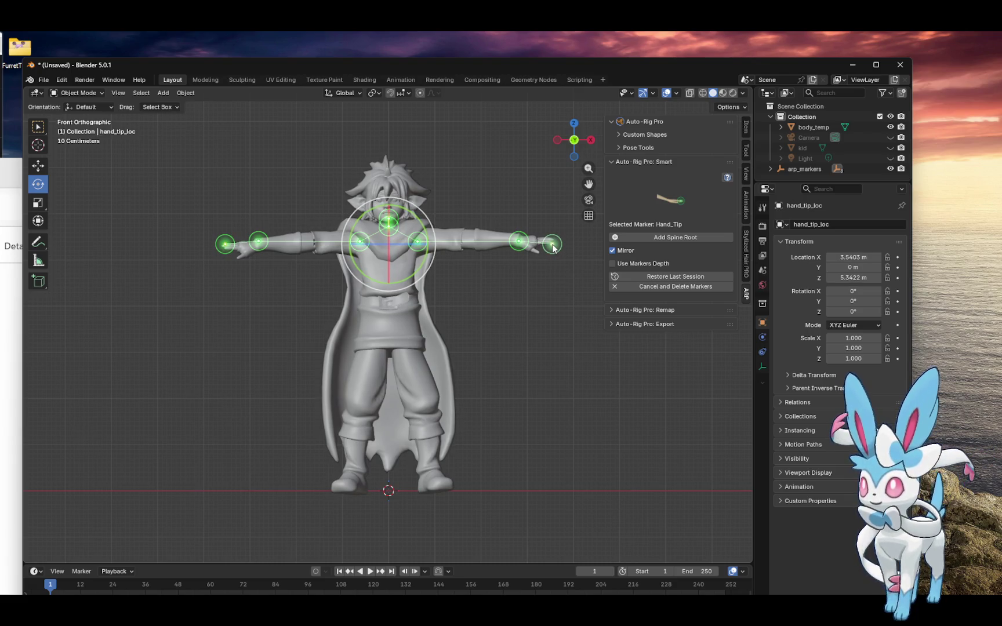
left_click(675, 237)
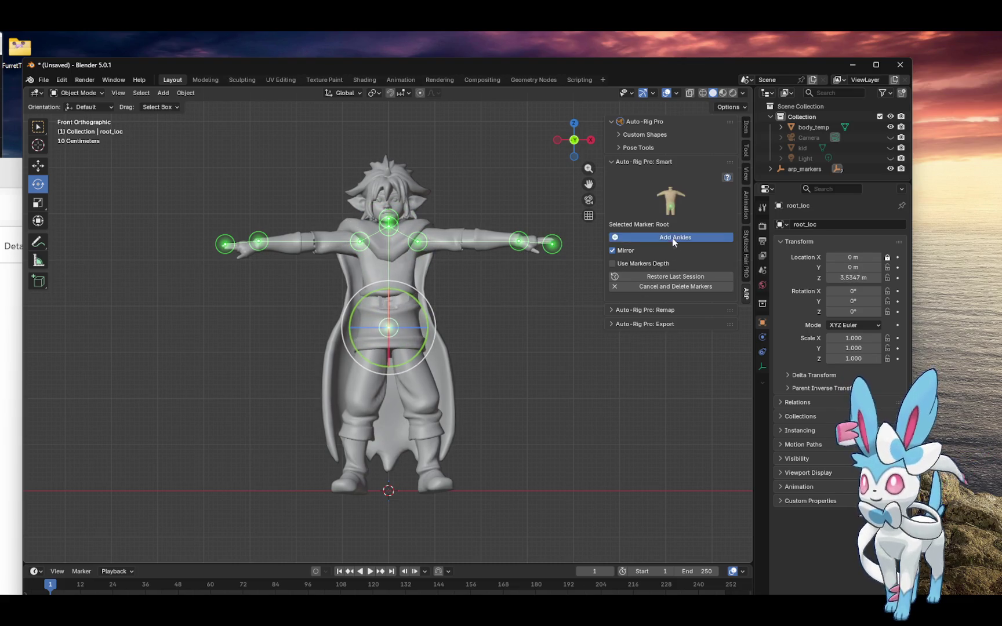
Add ankle markers at the feet, set Voxel Precision to 8, and begin facial markers.
left_click(672, 238)
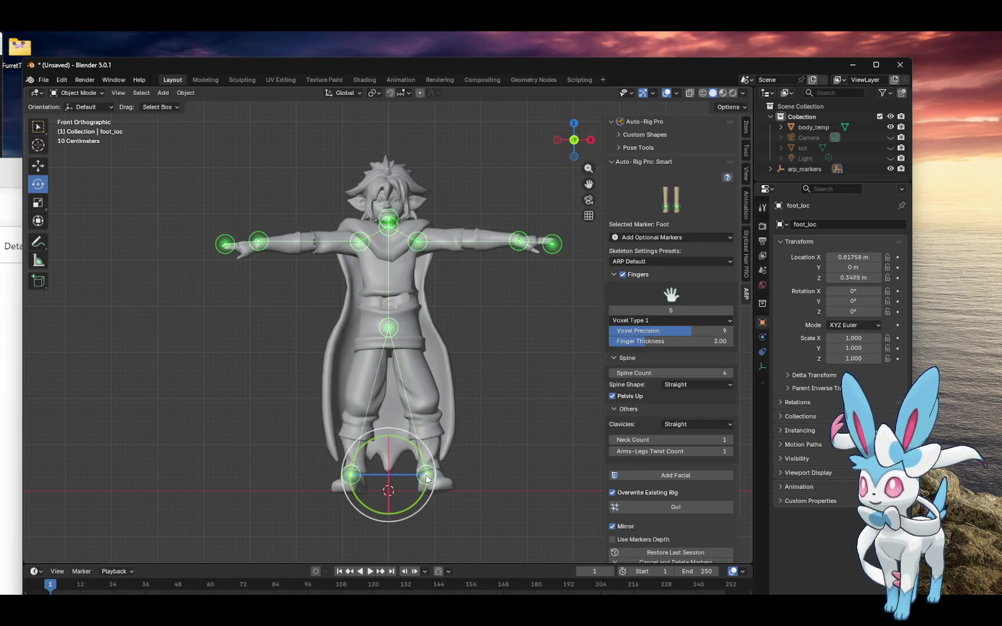
left_click_drag(430, 477, 428, 479)
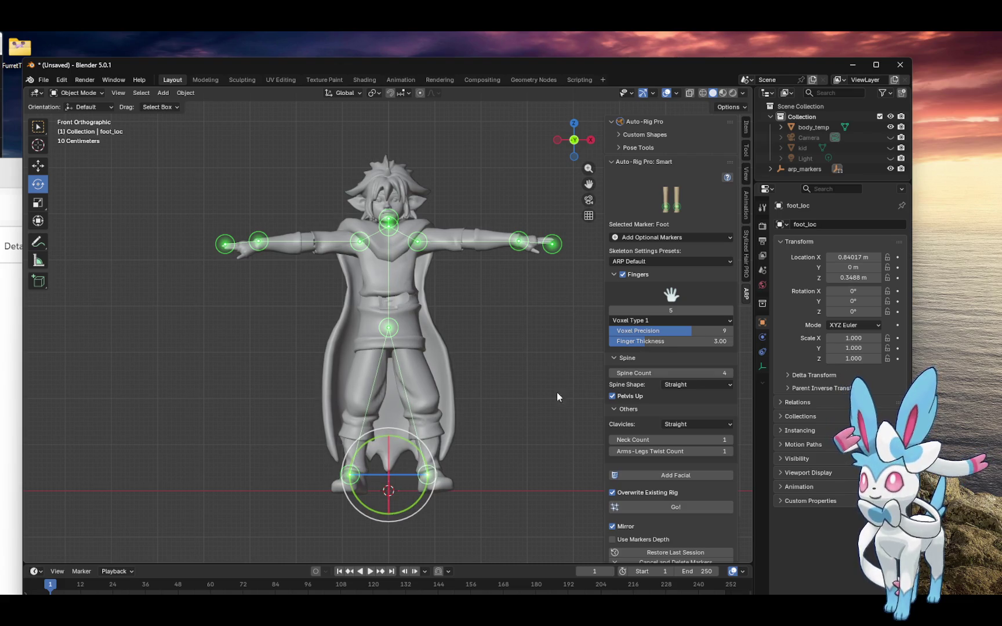
left_click_drag(672, 331, 650, 331)
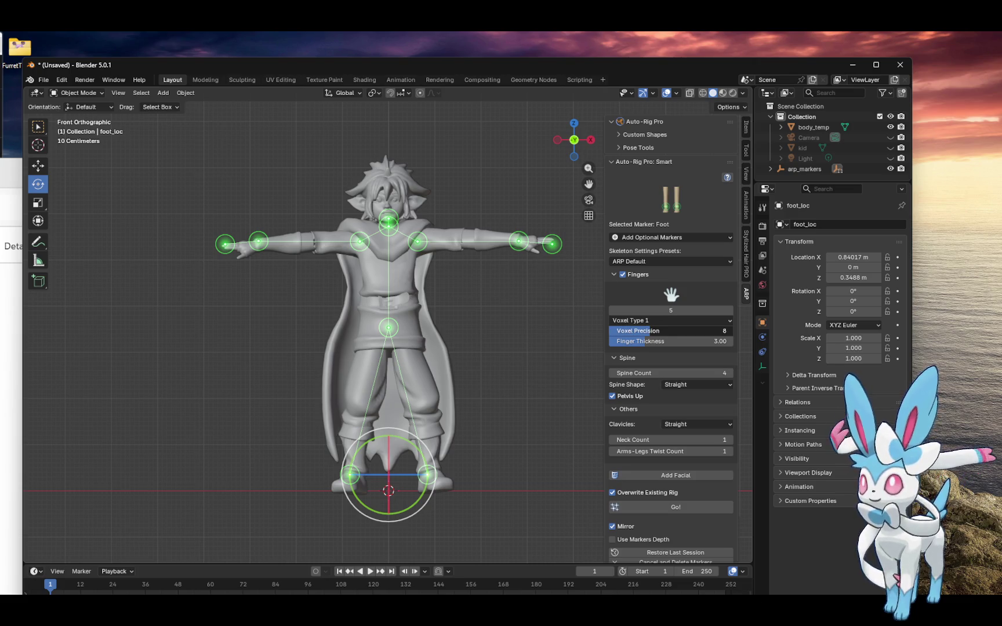
left_click(519, 240, "shift")
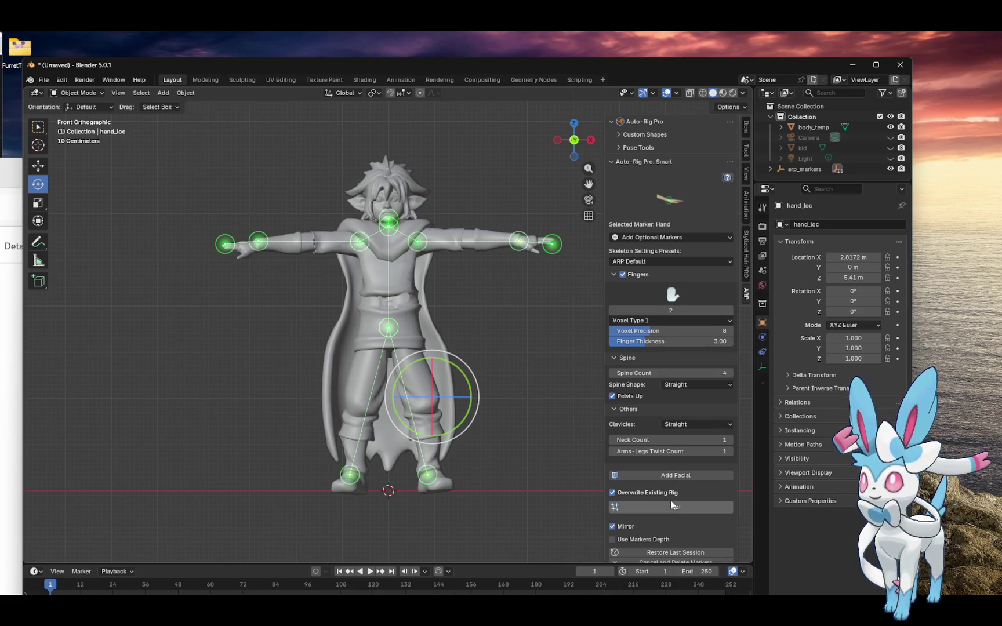
left_click(671, 476)
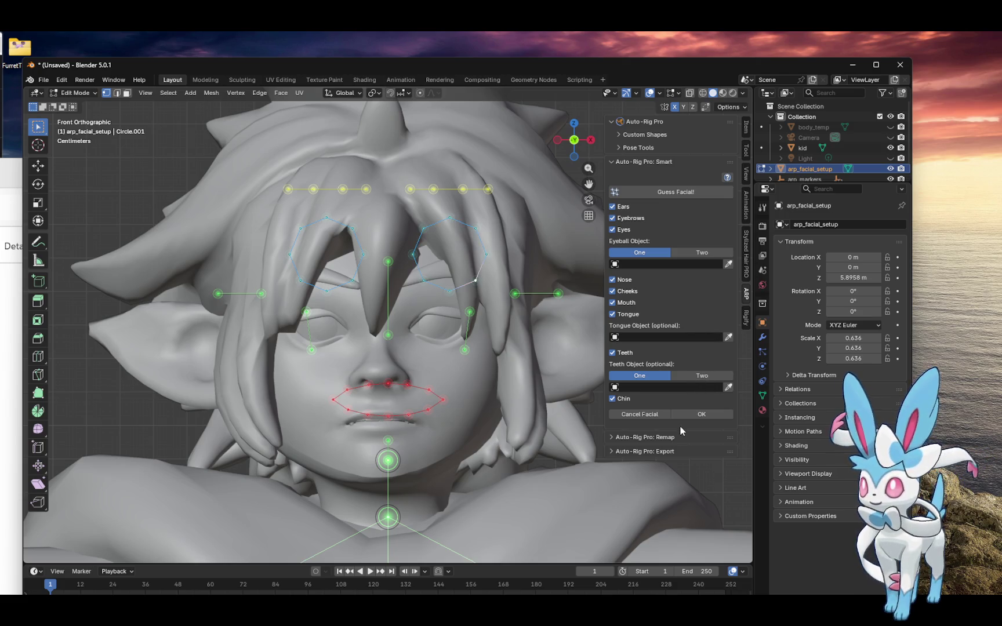
Cancel the facial setup and generate the character1_rig reference skeleton from the body markers.
left_click(644, 413)
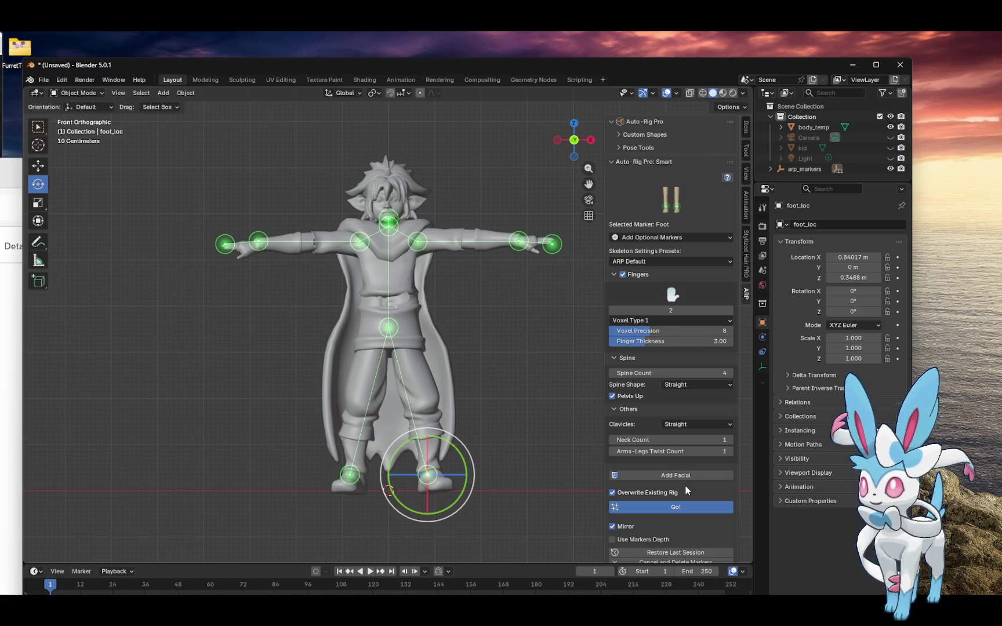
left_click(686, 505)
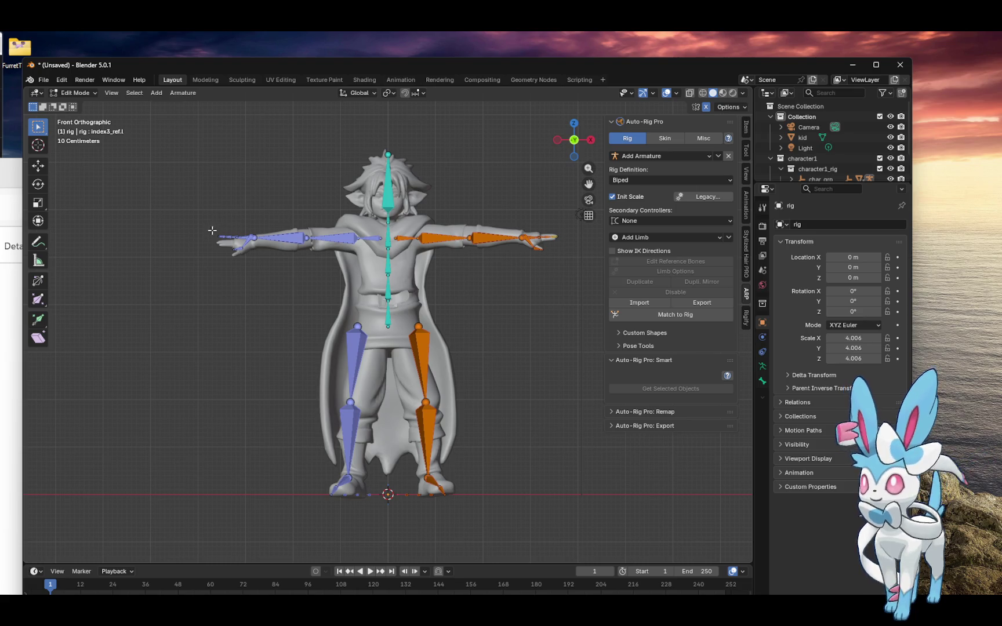
Lower the left arm's hand bone slightly with the Move tool, then close Blender.
left_click_drag(226, 243, 225, 237)
left_click(38, 166)
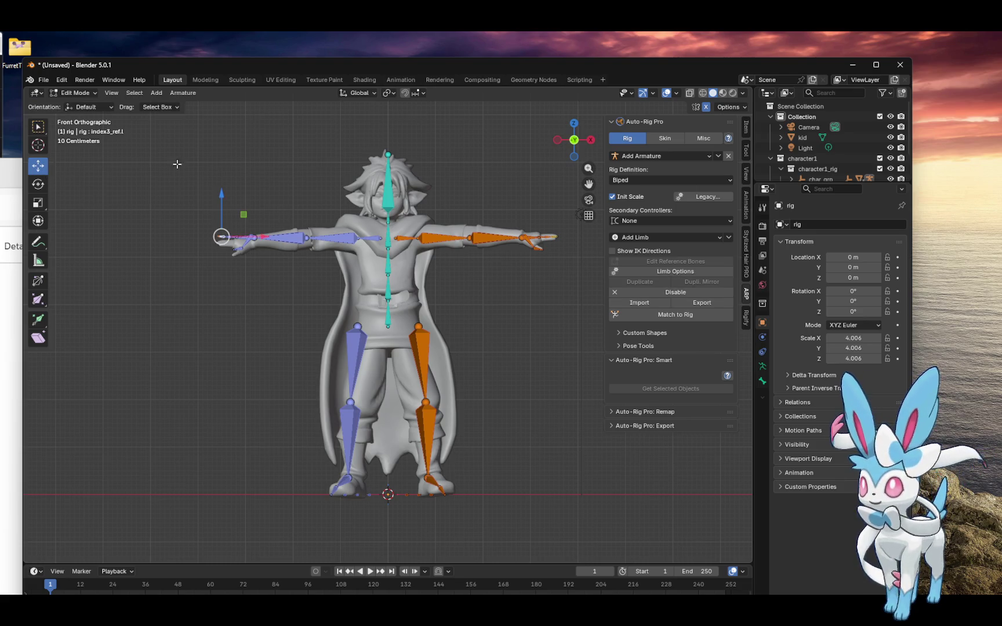
left_click_drag(222, 194, 228, 236)
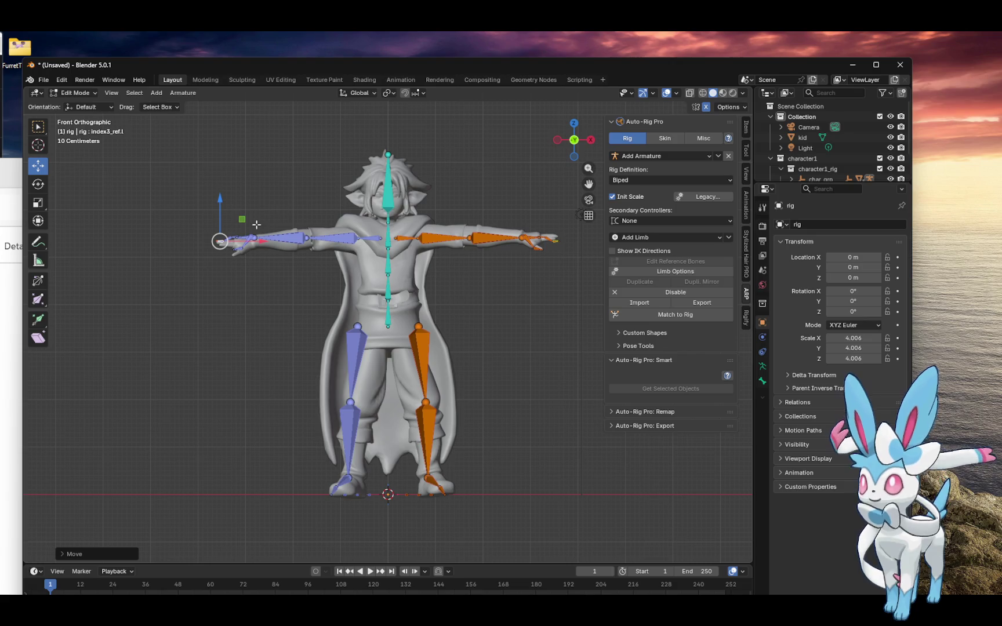
left_click(900, 65)
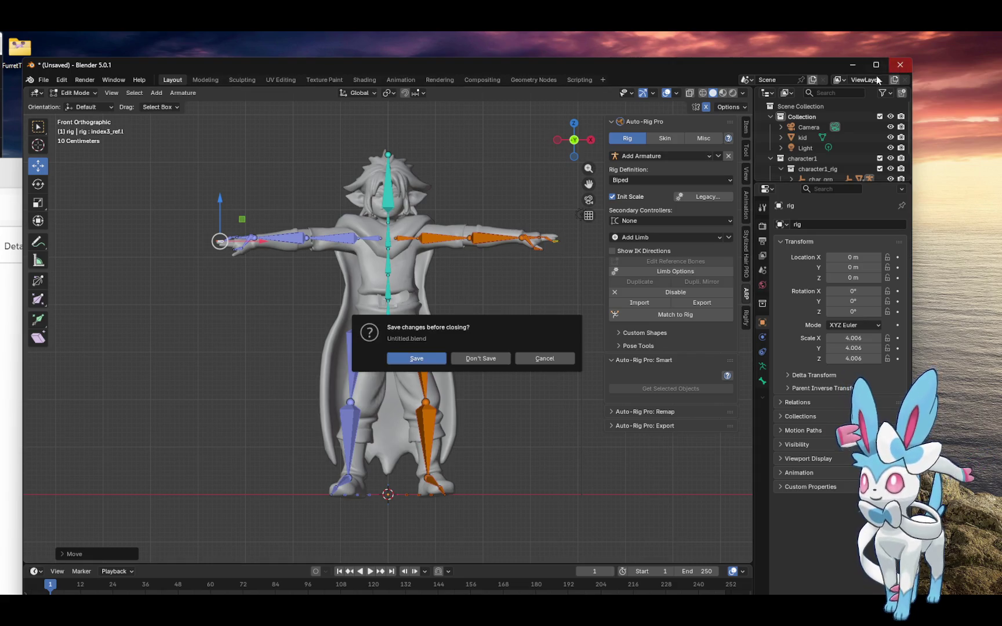
Close Blender without saving its changes and bring ZBrush back to the front.
left_click(474, 357)
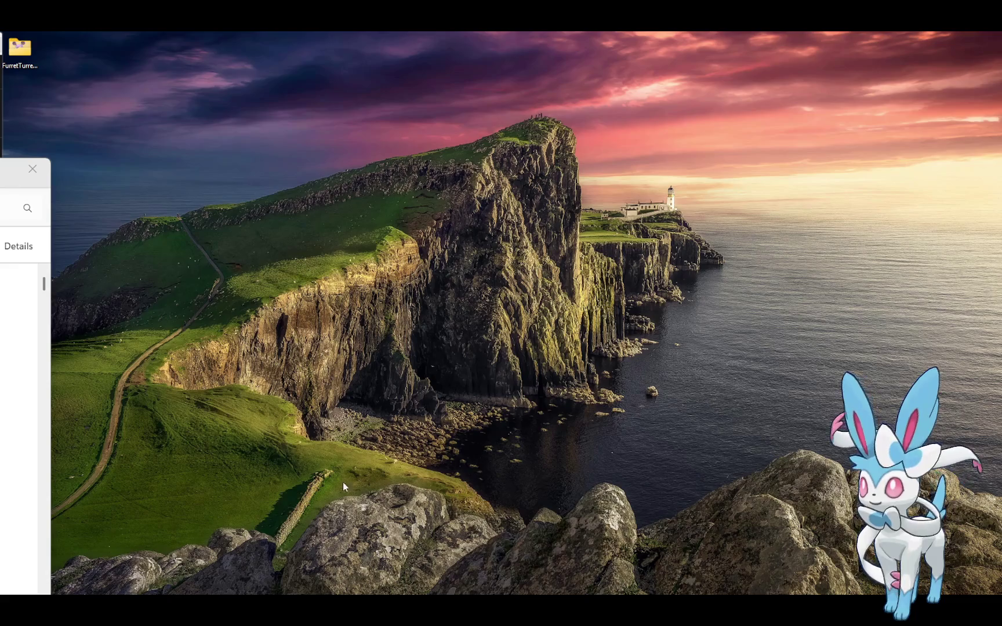
mouse_move(420, 591)
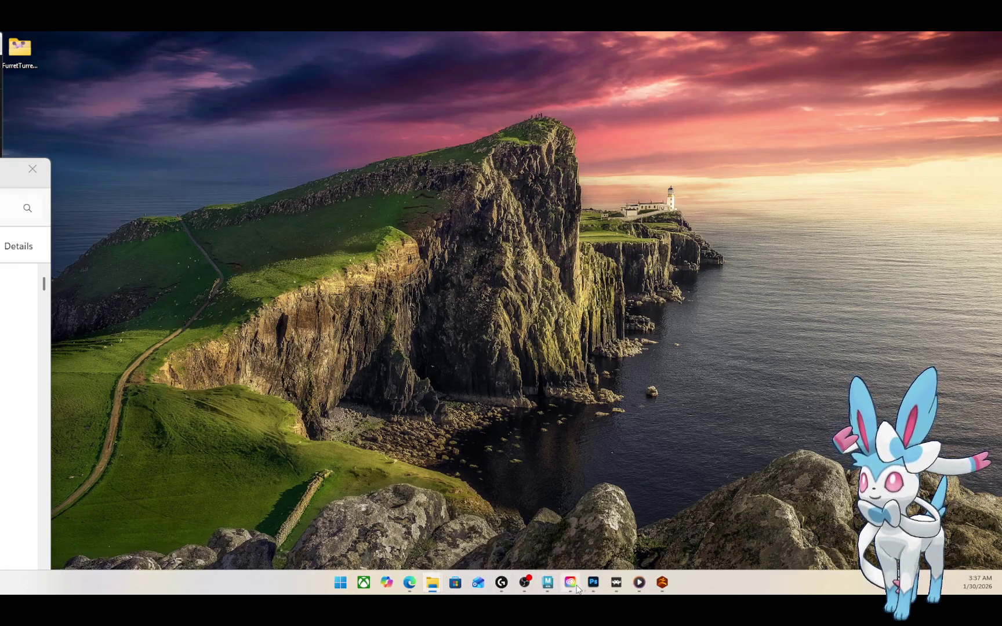
left_click(662, 584)
mouse_move(645, 374)
left_mouse_down()
mouse_move(640, 486)
mouse_move(675, 386)
mouse_move(696, 385)
mouse_move(706, 366)
mouse_move(649, 371)
mouse_move(667, 374)
left_mouse_up()
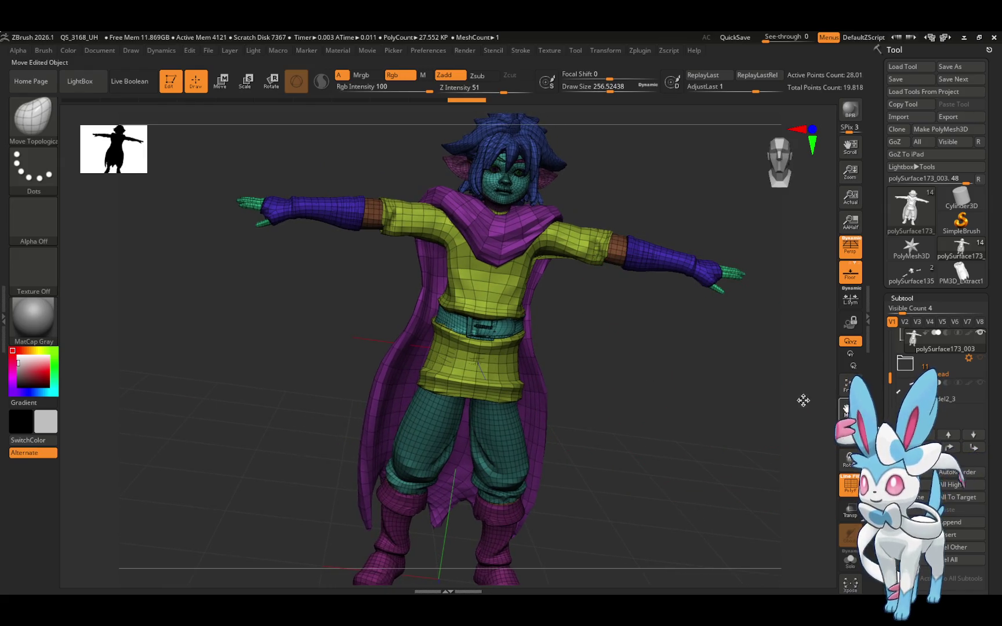
Turn the character back to a front view and put the active subtool into a new folder.
left_click_drag(803, 400, 749, 387)
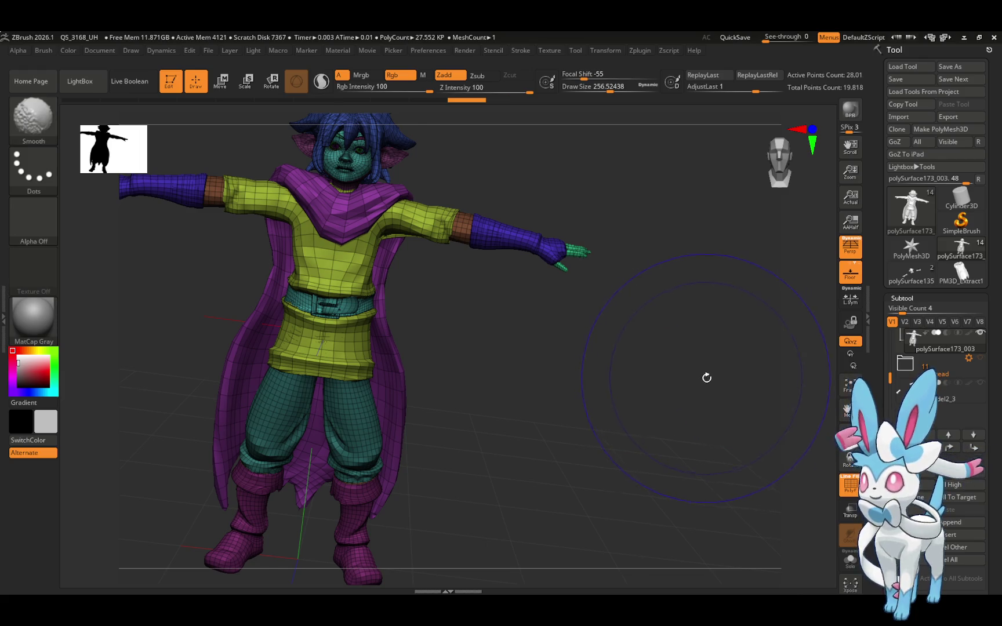
mouse_move(704, 376)
left_mouse_down()
mouse_move(717, 375)
mouse_move(643, 387)
left_mouse_up()
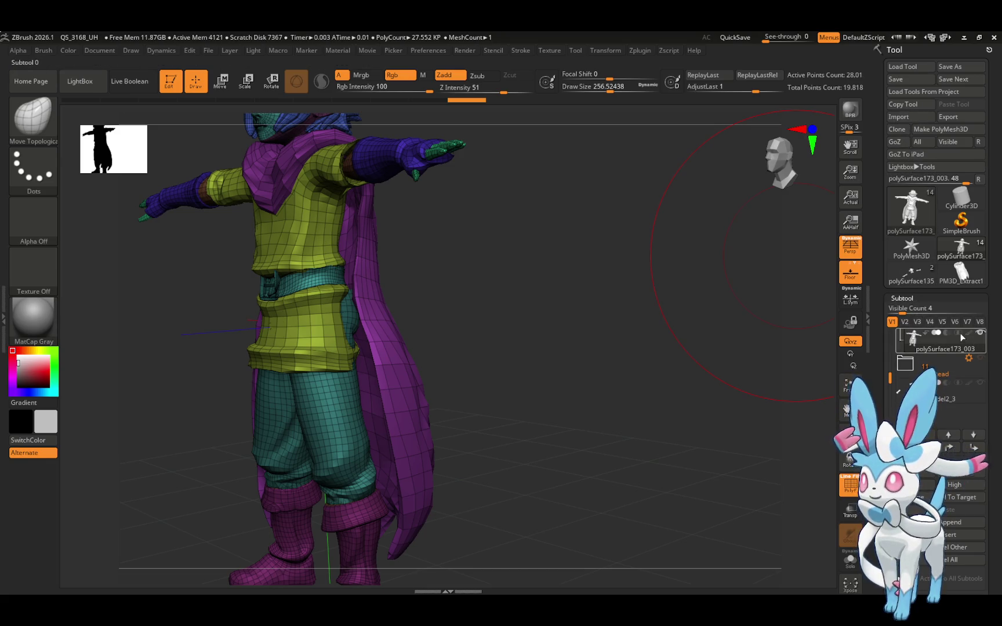
mouse_move(899, 332)
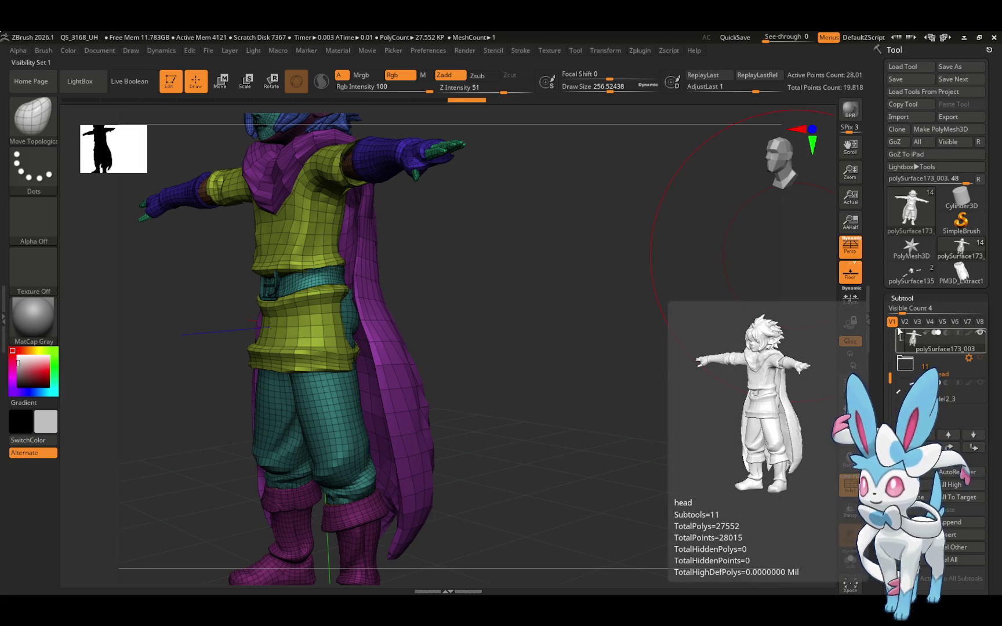
left_click(927, 346)
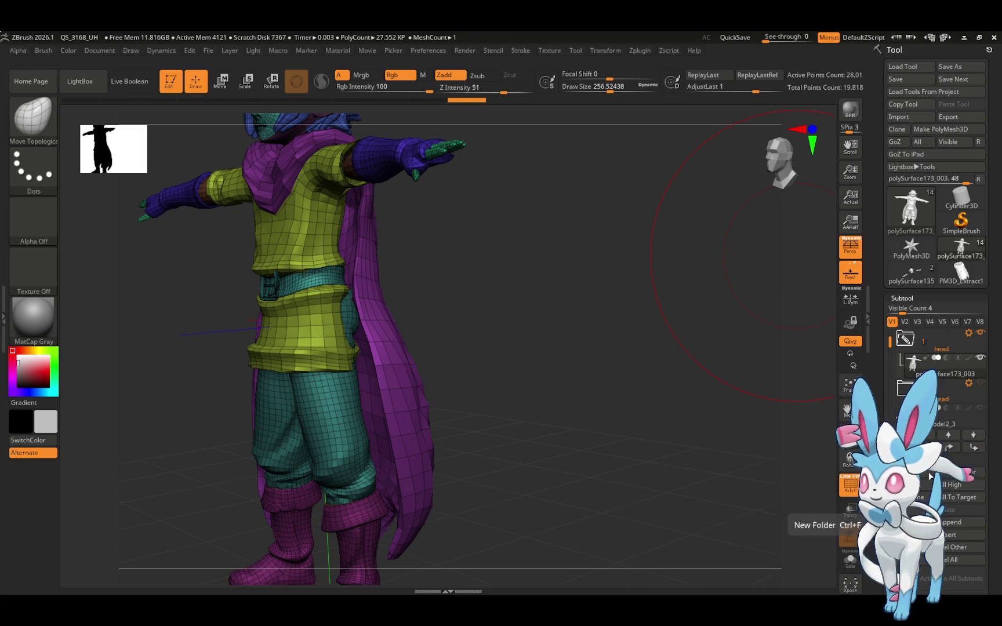
Delete the unwanted subtool, expand the head folder, and make the whole character visible.
left_click(922, 492)
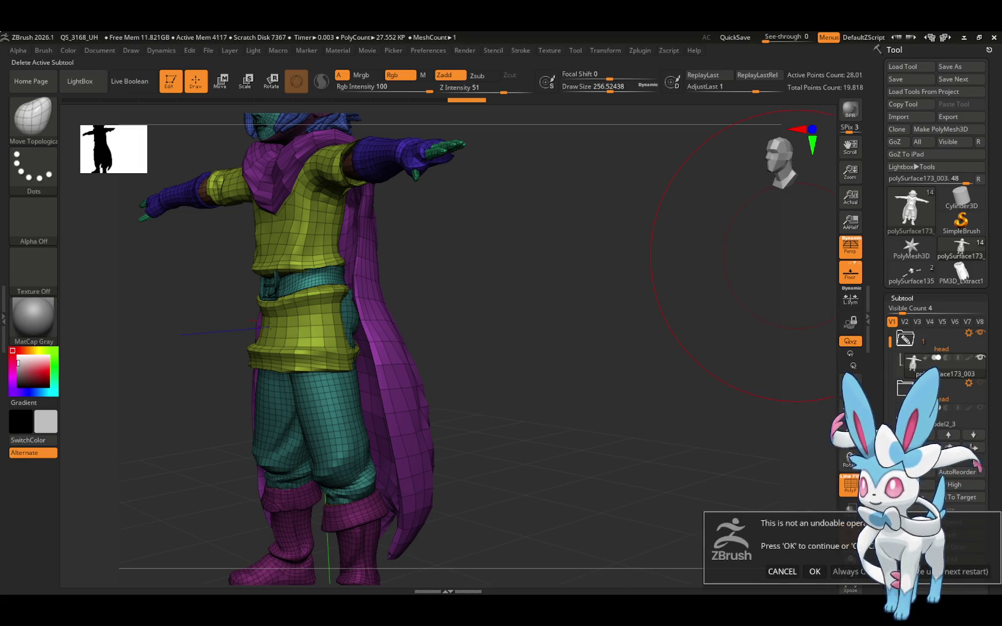
left_click(814, 571)
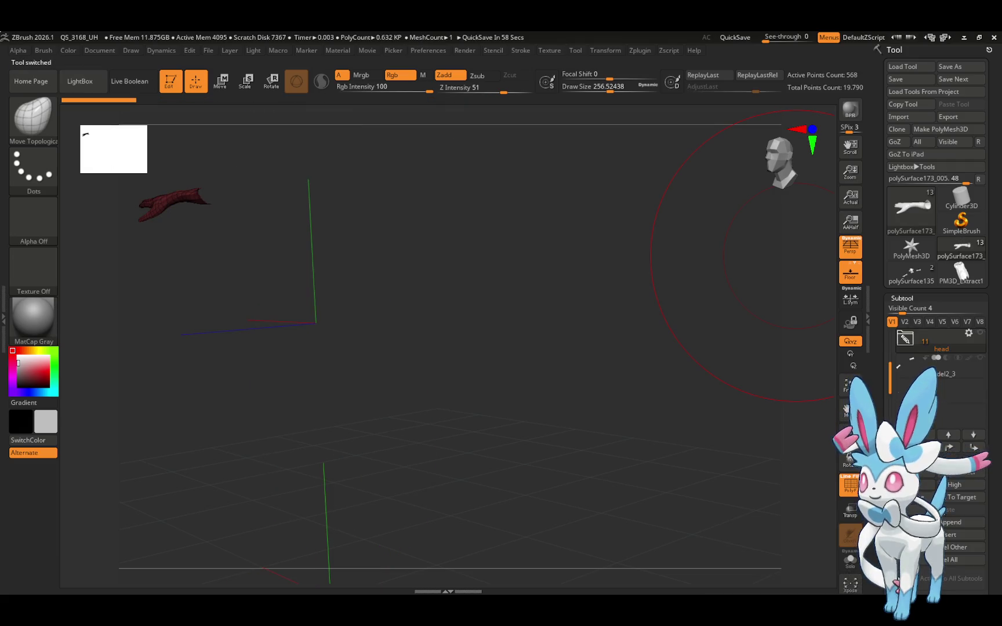
left_click(922, 342)
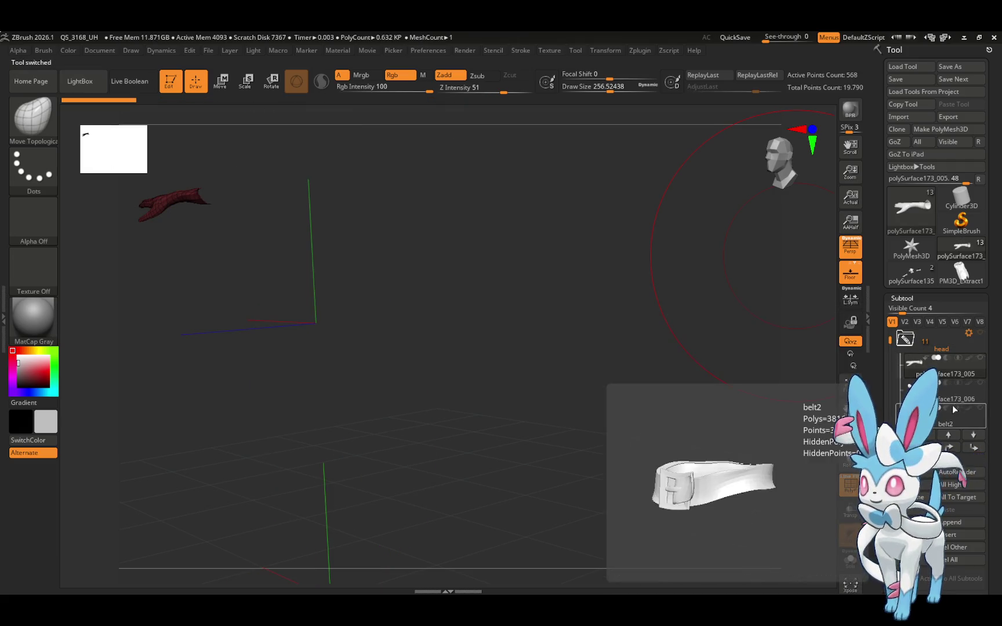
left_click(980, 358)
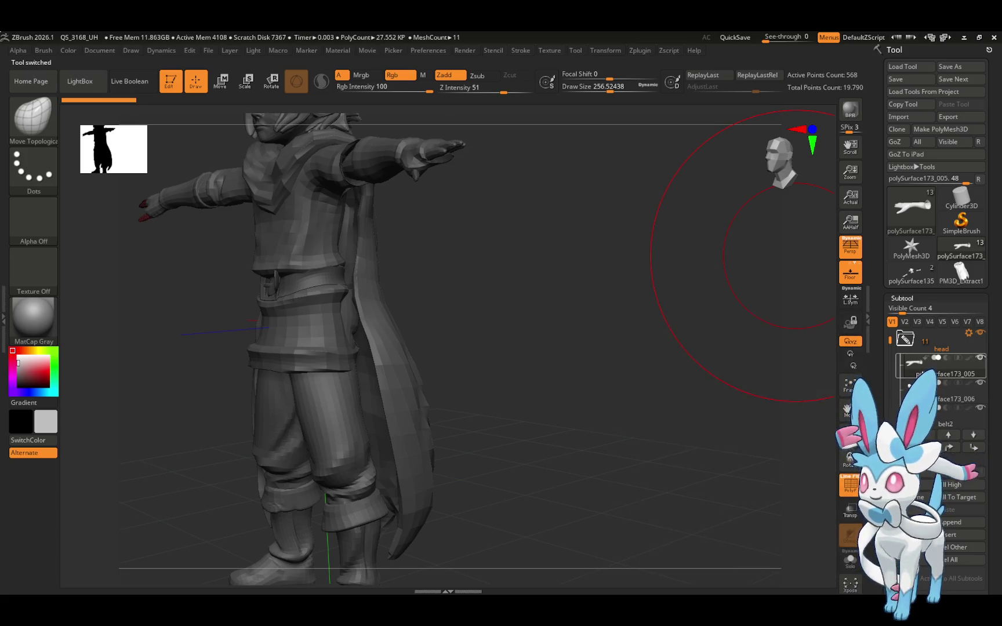
left_click_drag(888, 341, 897, 398)
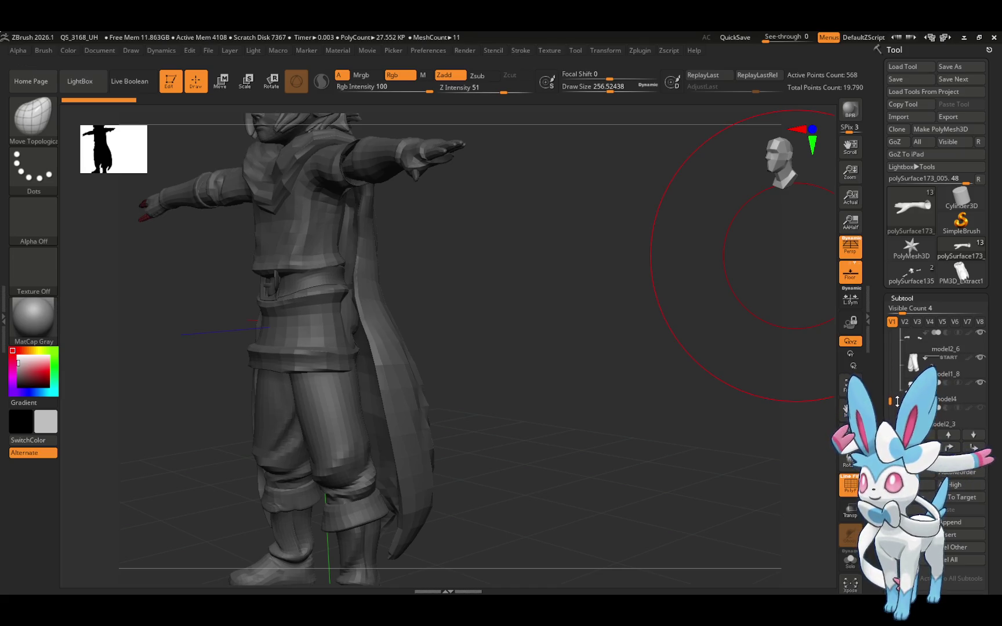
left_click(922, 371)
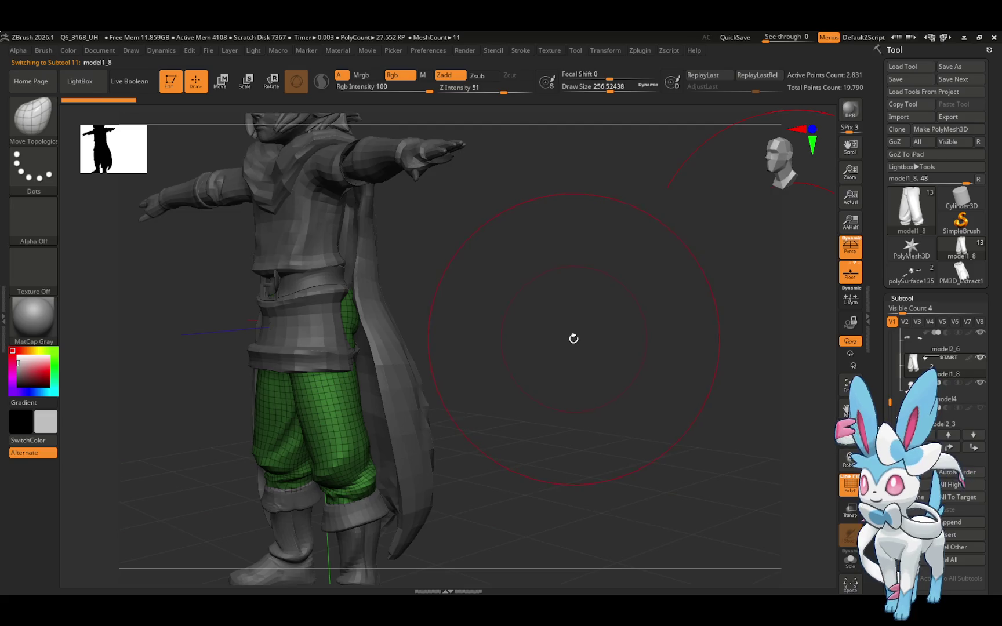
left_click_drag(573, 339, 487, 333)
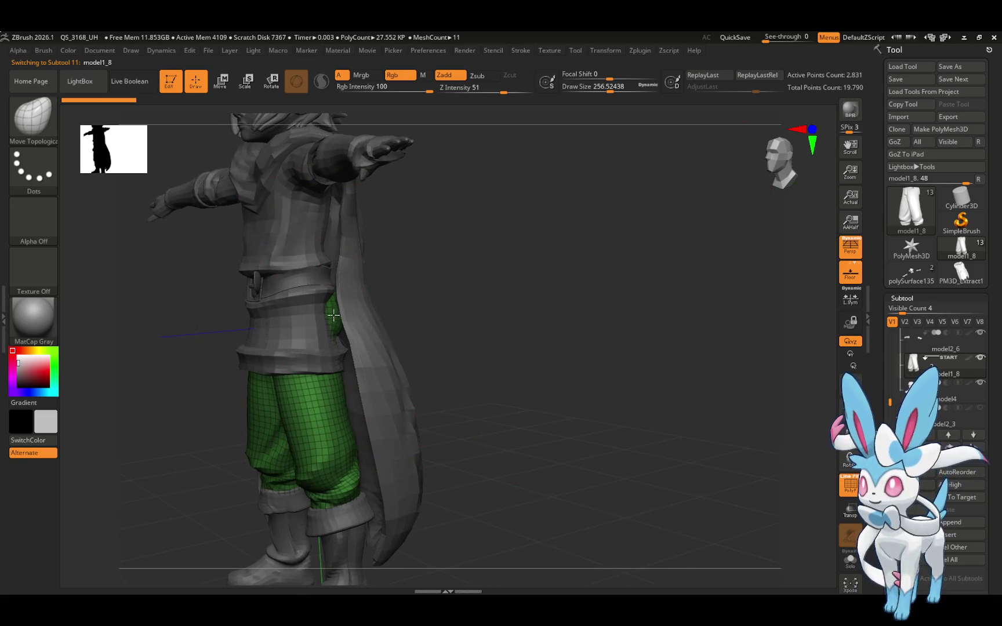
left_click_drag(318, 315, 330, 309)
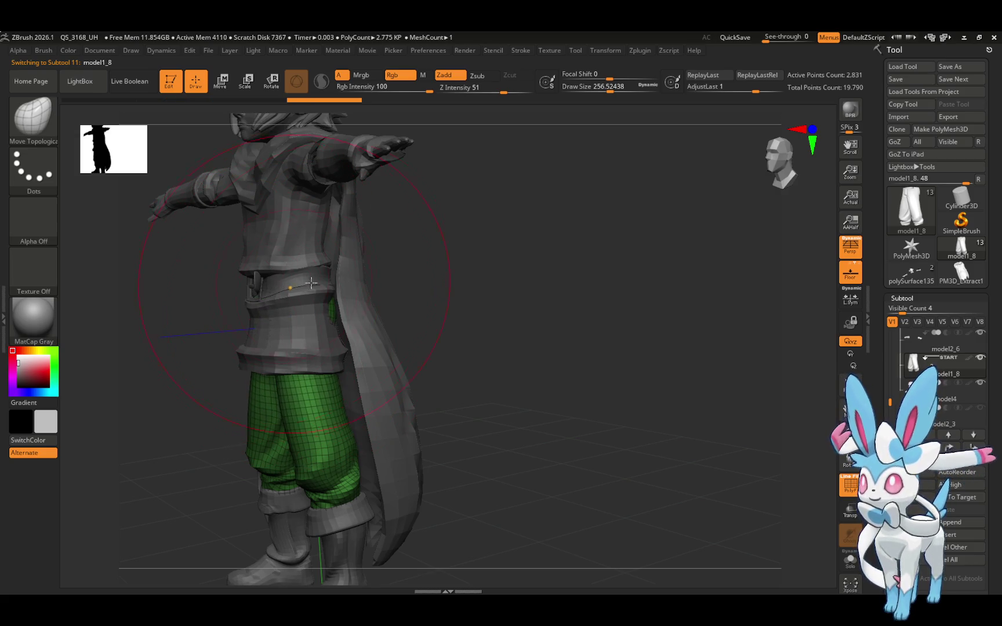
left_click_drag(312, 284, 362, 284)
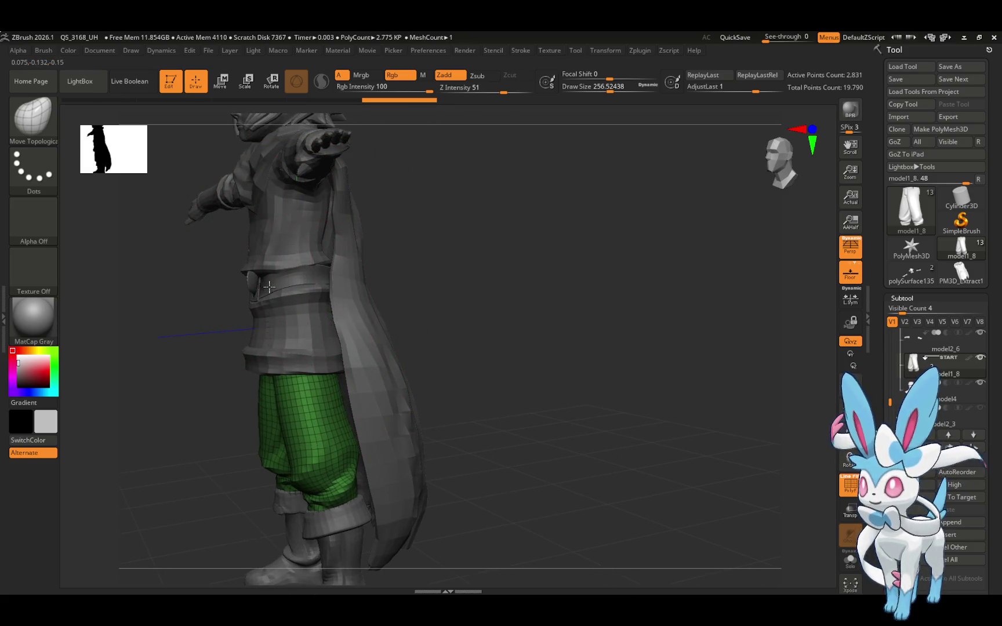
key("s")
left_click_drag(590, 93, 592, 92)
left_click_drag(451, 246, 333, 309)
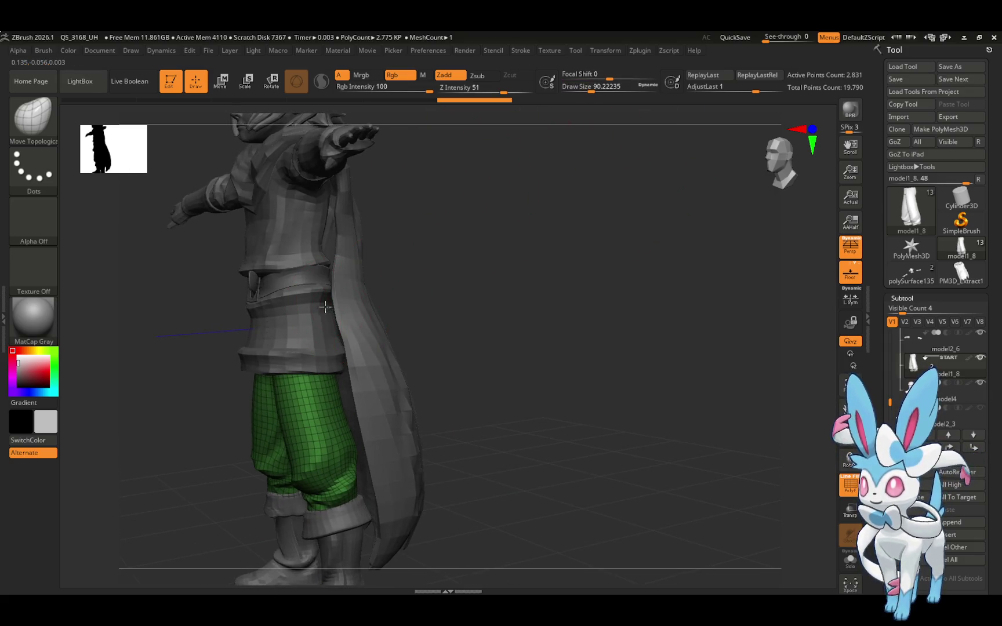
mouse_move(384, 312)
left_mouse_down()
mouse_move(448, 324)
mouse_move(478, 296)
mouse_move(470, 317)
left_mouse_up()
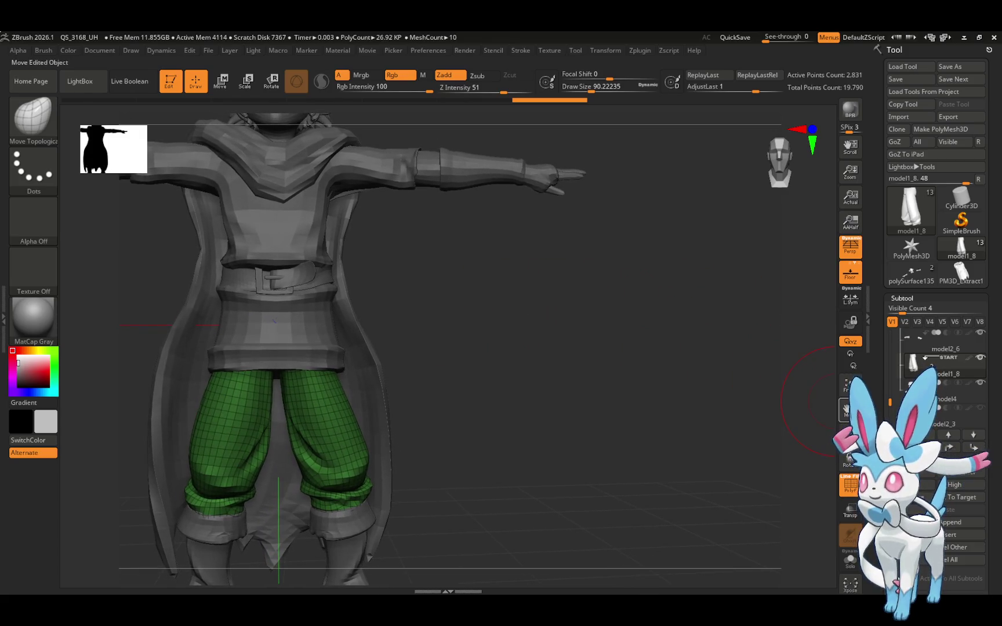
left_click(850, 384)
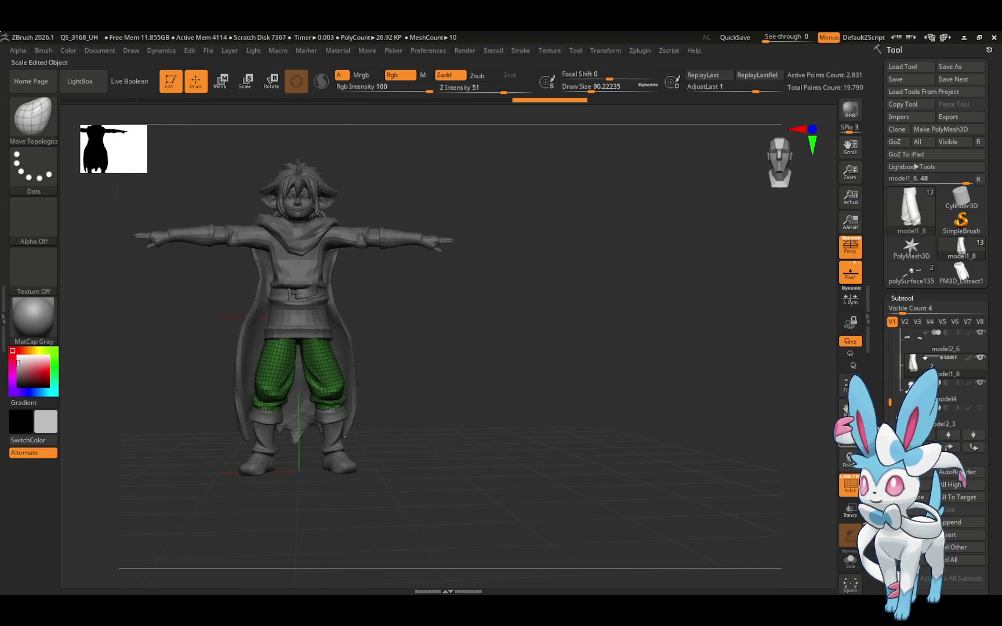
Frame the whole kid character, orbit around it, and switch to the move gizmo.
key("f")
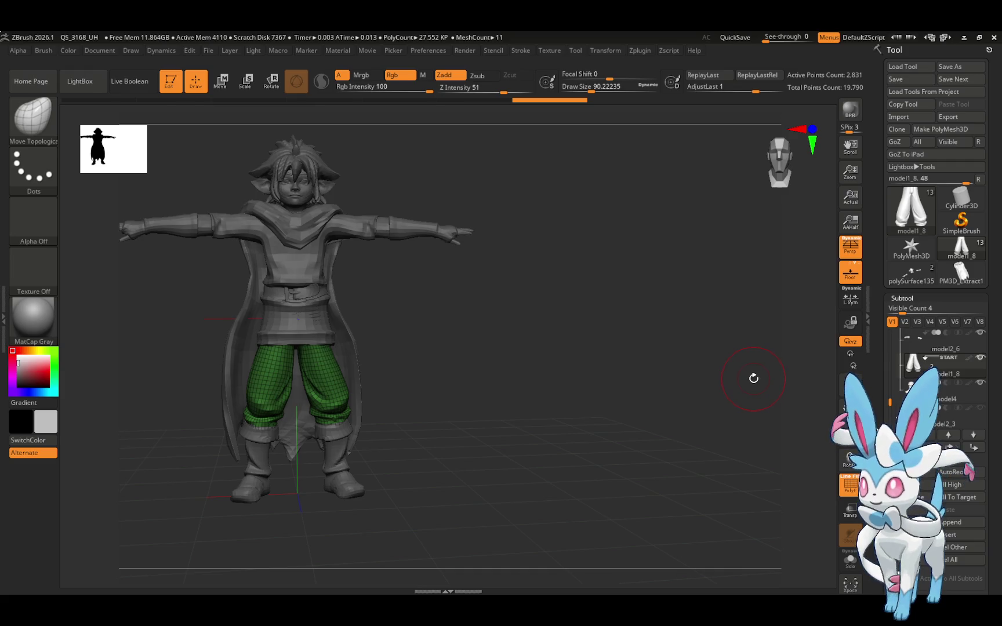
mouse_move(743, 376)
left_mouse_down()
mouse_move(784, 388)
mouse_move(806, 381)
mouse_move(727, 397)
left_mouse_up()
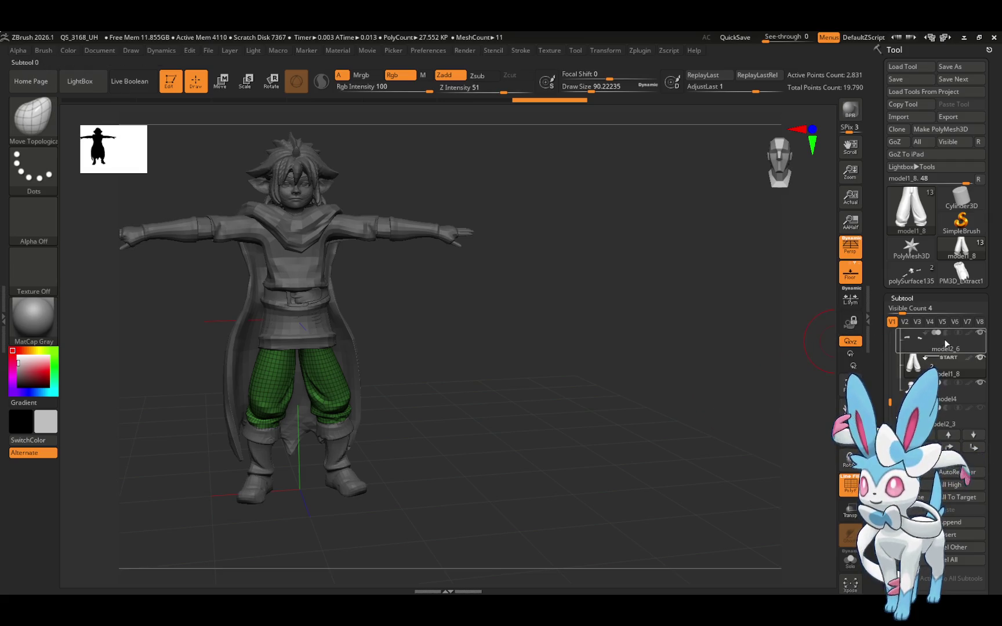
mouse_move(941, 365)
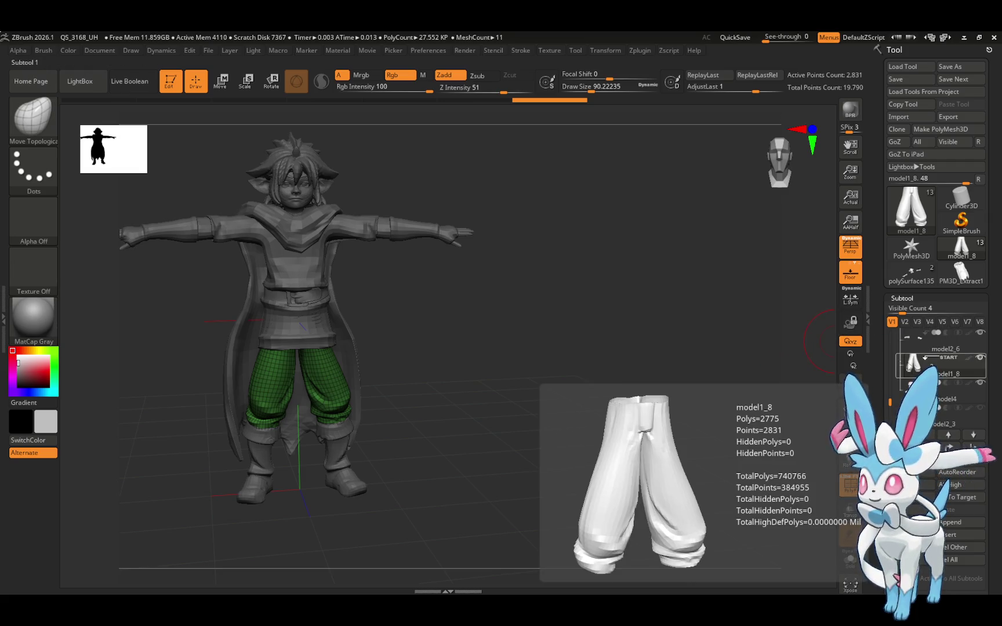
key("e")
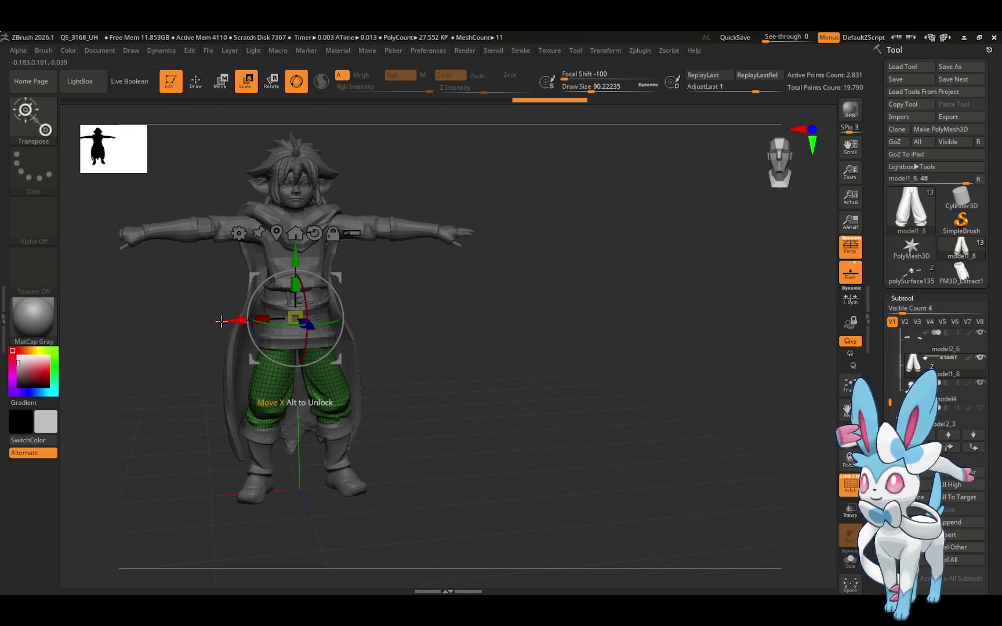
Try shifting the pants along X, then undo that move.
left_click_drag(222, 321, 236, 320)
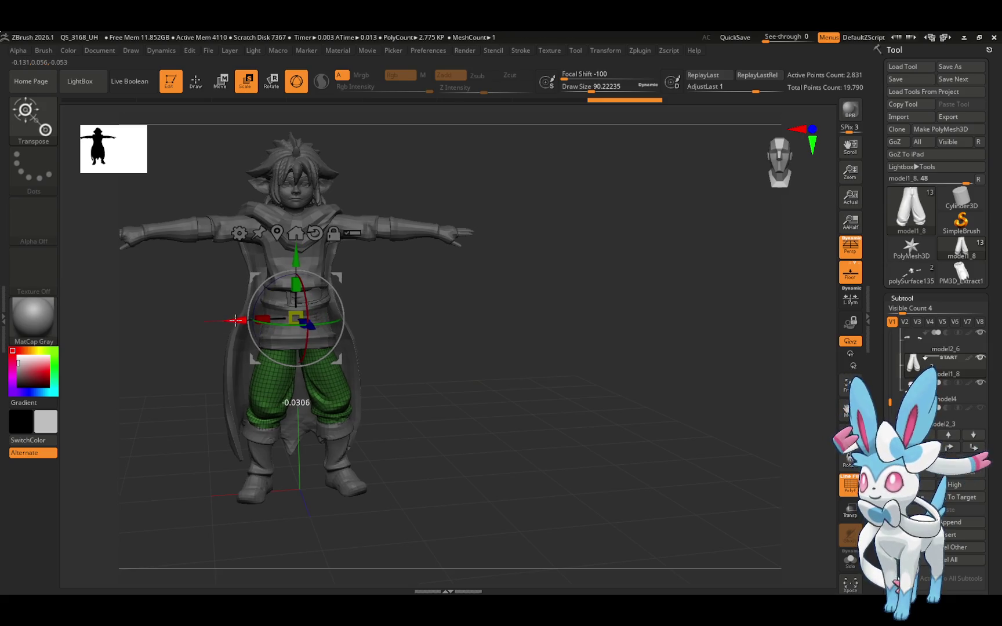
mouse_move(387, 302)
left_mouse_down()
mouse_move(415, 309)
mouse_move(416, 255)
left_mouse_up()
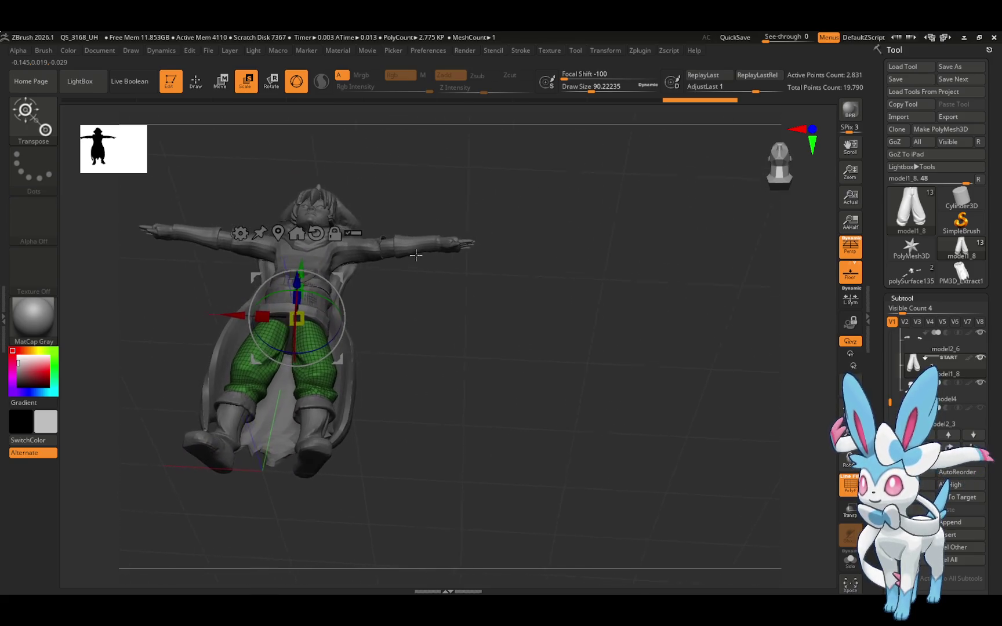
key("ctrl+z")
key("ctrl+z")
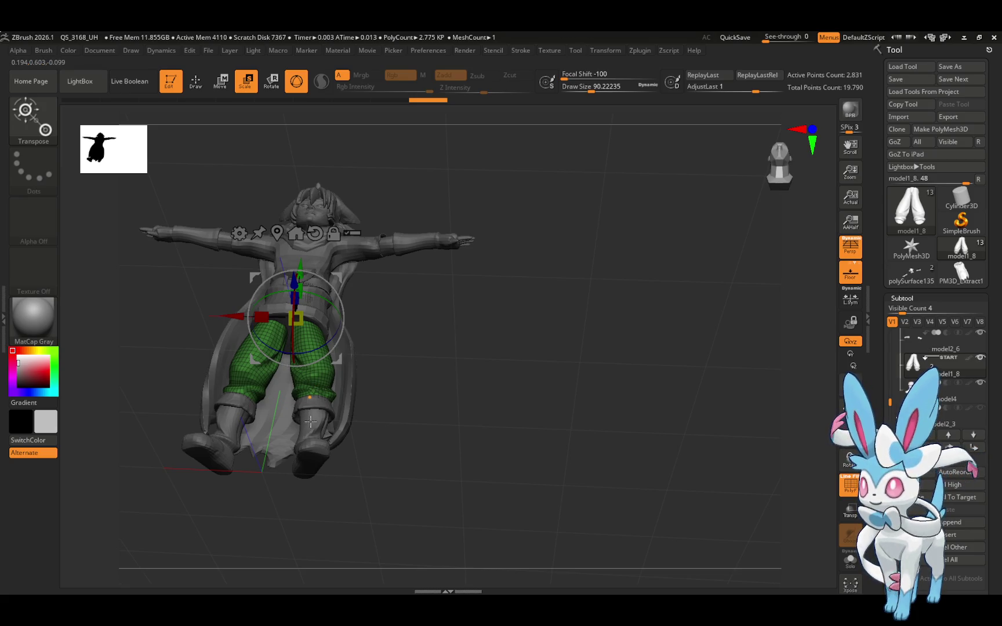
Nudge the boots slightly along X and Z, then make the pants active again.
left_click(957, 400)
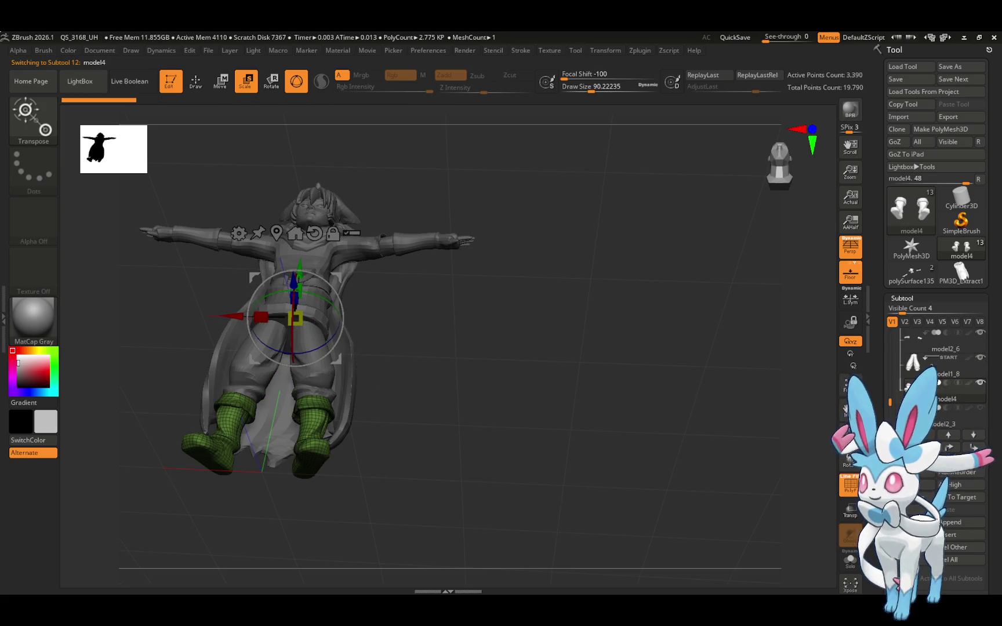
left_click_drag(234, 315, 235, 316)
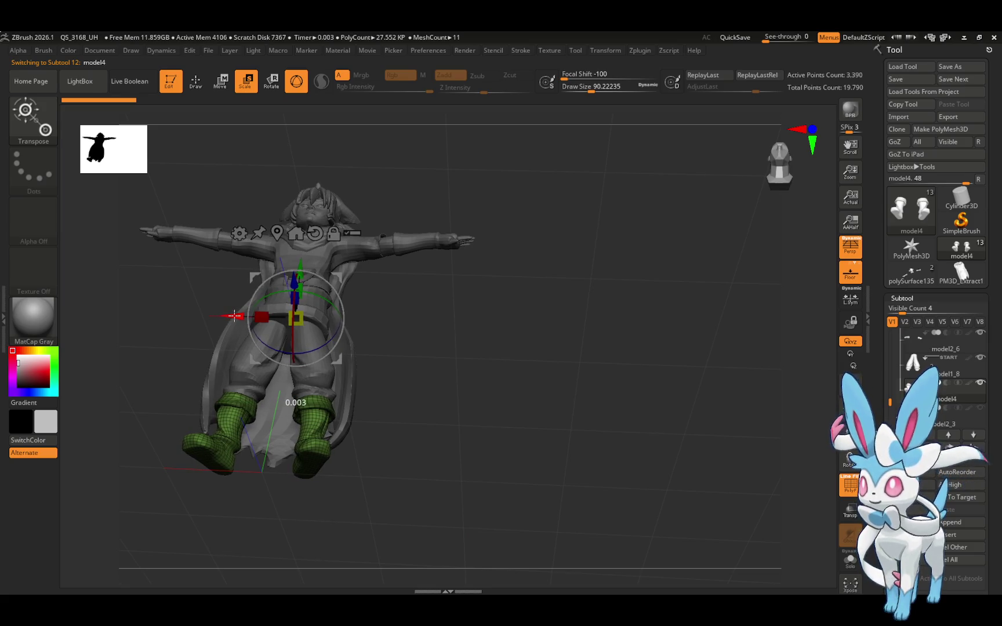
mouse_move(416, 334)
left_mouse_down("shift")
mouse_move(438, 410)
mouse_move(373, 440)
left_mouse_up("shift")
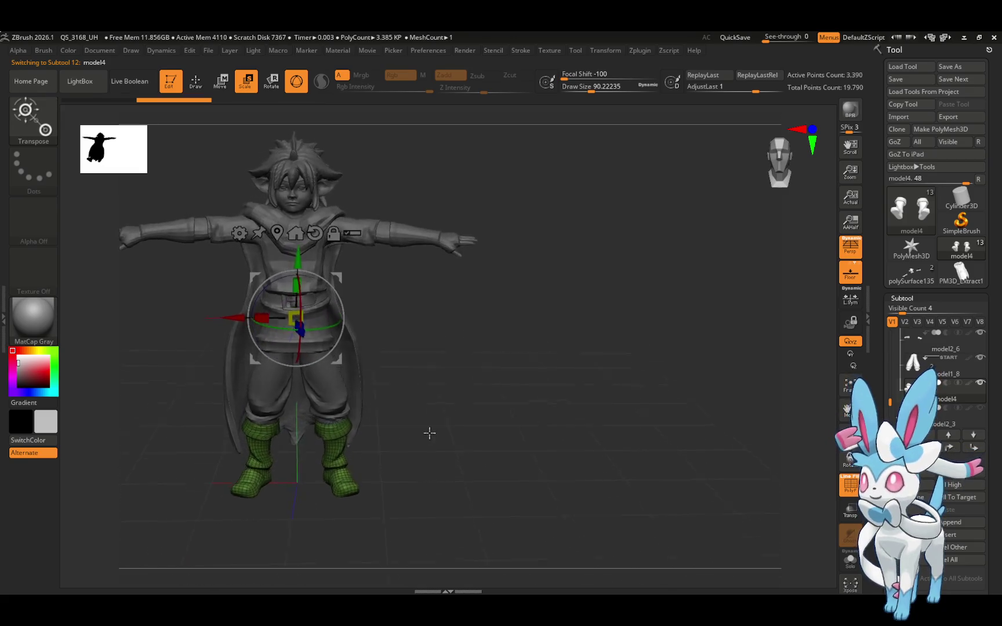
left_click_drag(258, 343, 257, 344)
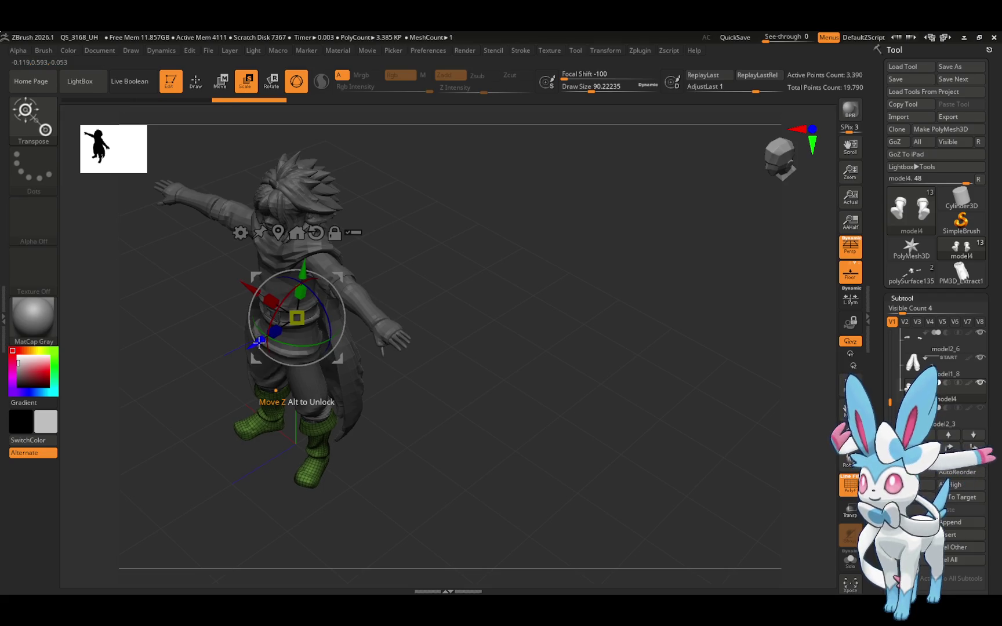
mouse_move(429, 406)
left_mouse_down()
mouse_move(488, 400)
mouse_move(475, 231)
mouse_move(453, 312)
mouse_move(425, 302)
left_mouse_up()
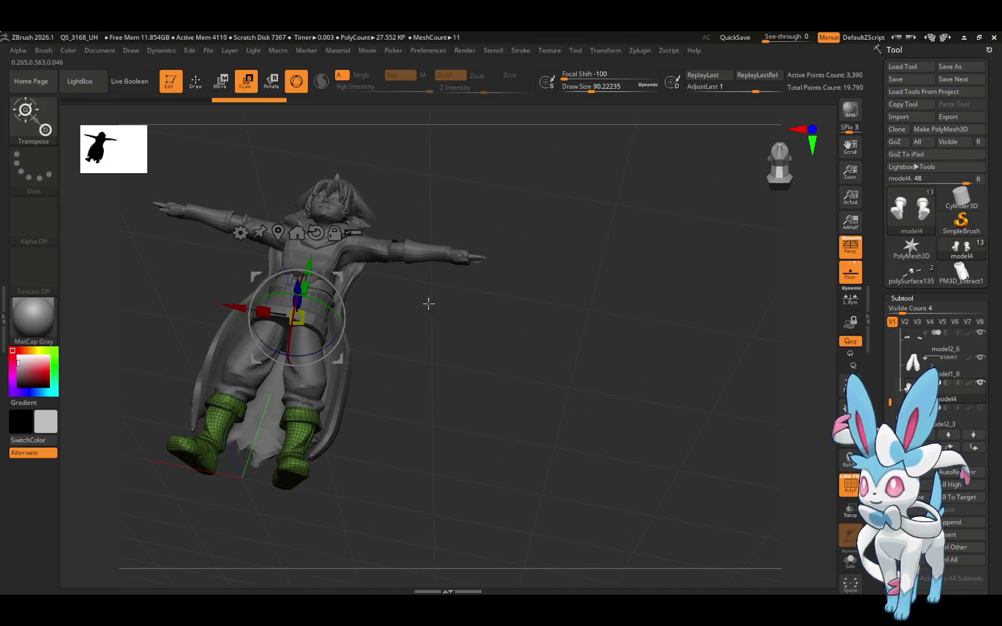
left_click(230, 304)
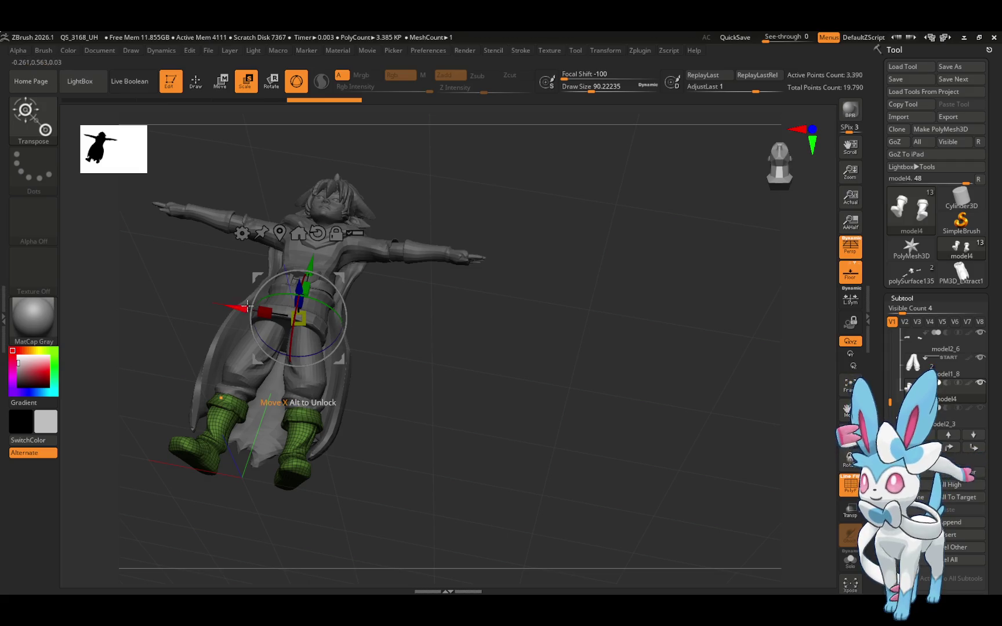
left_click(269, 365)
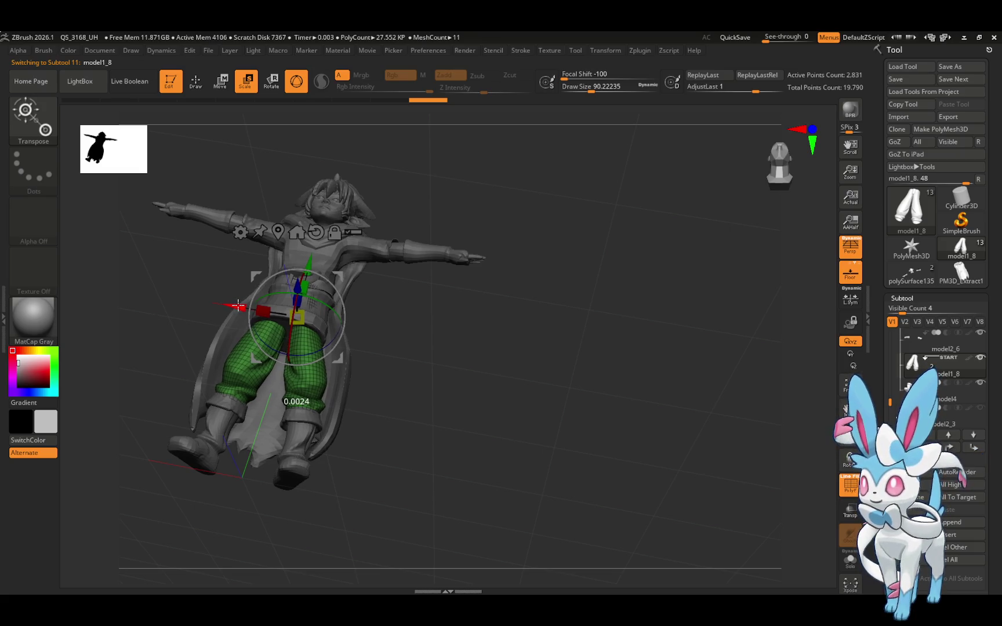
Shift the pants slightly along the X axis.
mouse_move(414, 335)
left_mouse_down()
mouse_move(461, 330)
mouse_move(442, 374)
mouse_move(437, 328)
mouse_move(447, 347)
left_mouse_up()
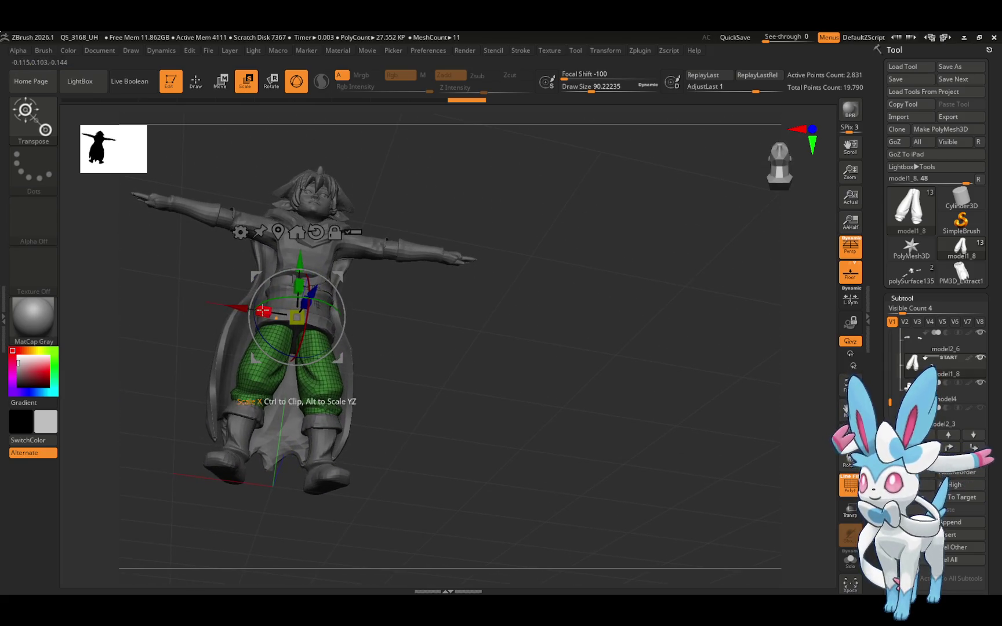
left_click_drag(242, 307, 250, 301)
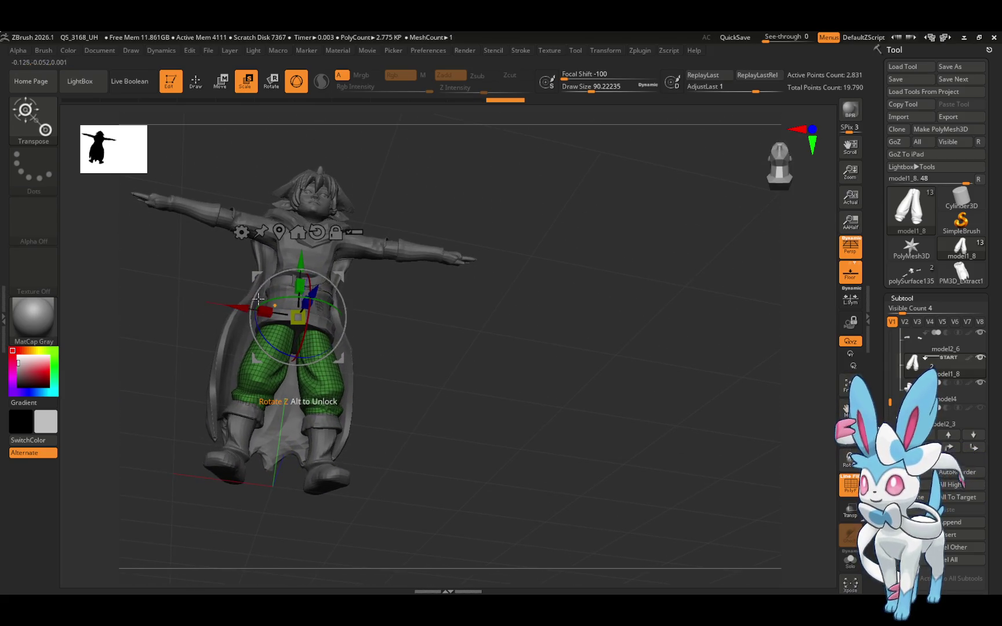
mouse_move(371, 313)
left_mouse_down()
mouse_move(422, 312)
mouse_move(394, 362)
left_mouse_up()
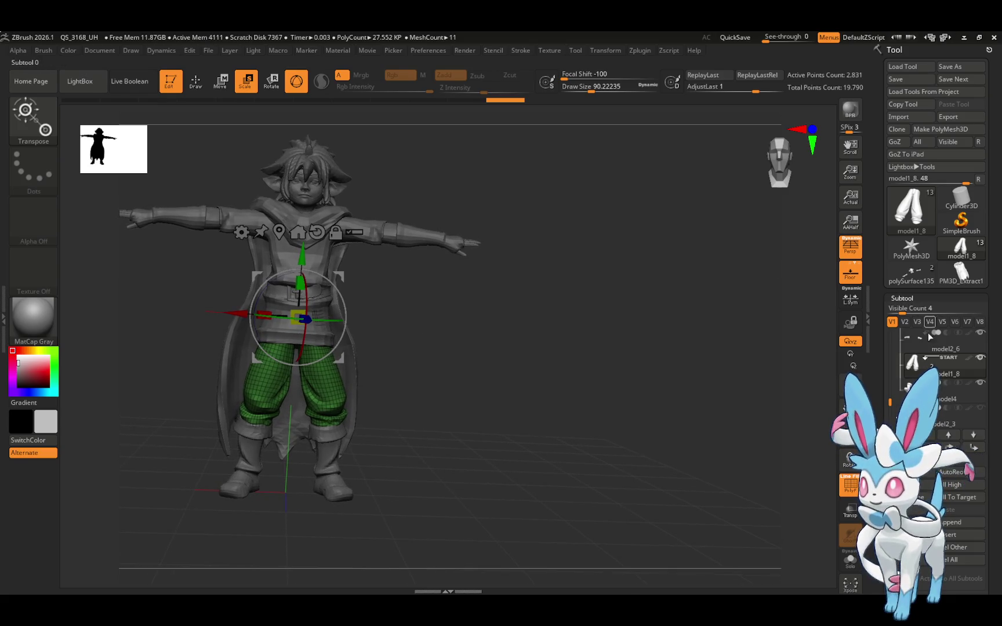
Return the character to a straight front view and quick-save the project.
mouse_move(699, 316)
left_mouse_down()
mouse_move(692, 322)
mouse_move(702, 318)
left_mouse_up()
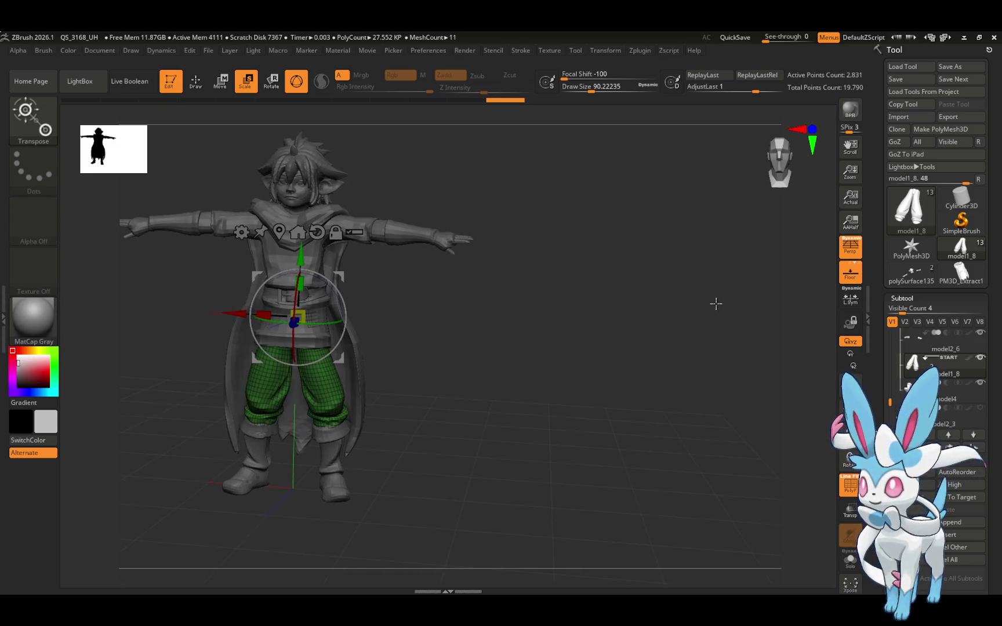
left_click_drag(696, 313, 711, 316)
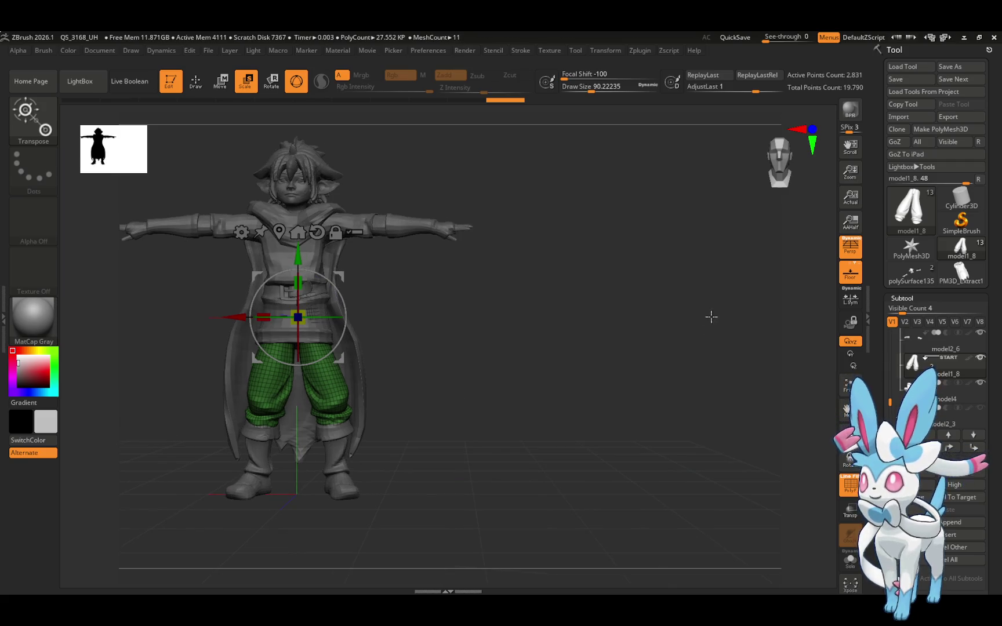
left_click(734, 37)
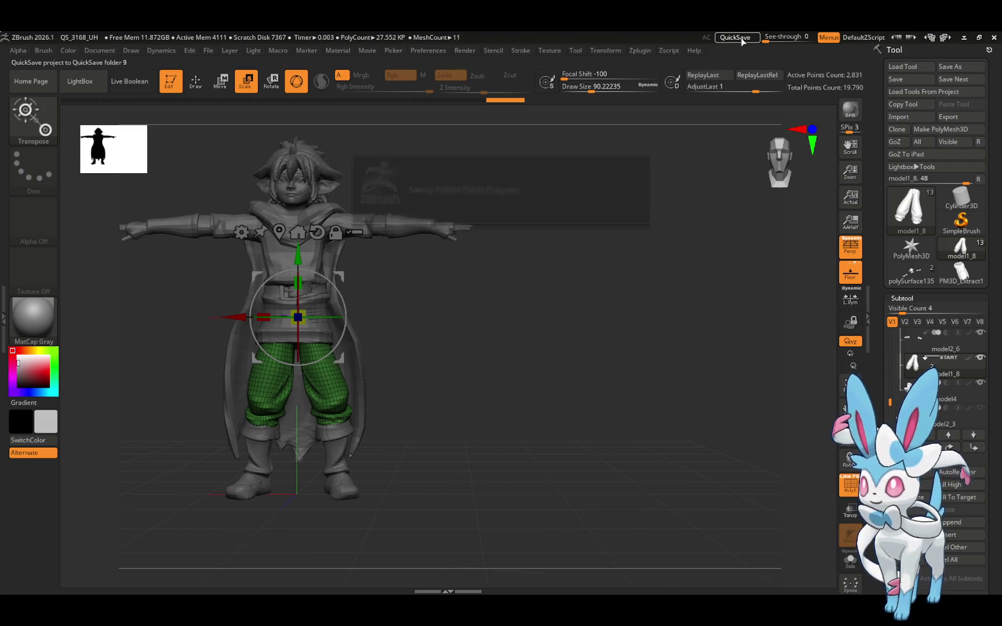